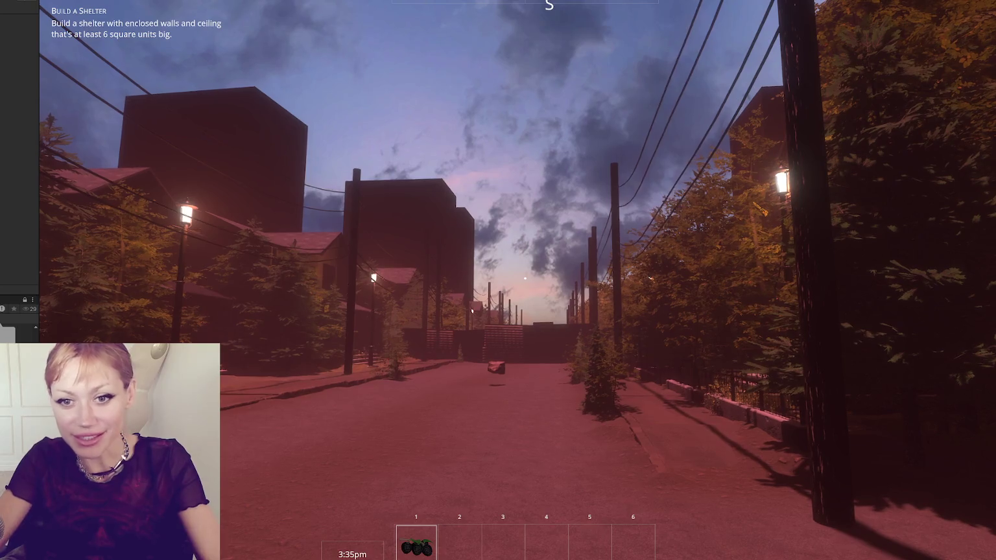
# Step: Enter the game, walk down the street, and break the floating rock
pyautogui.click(234, 365)
pyautogui.press('w')
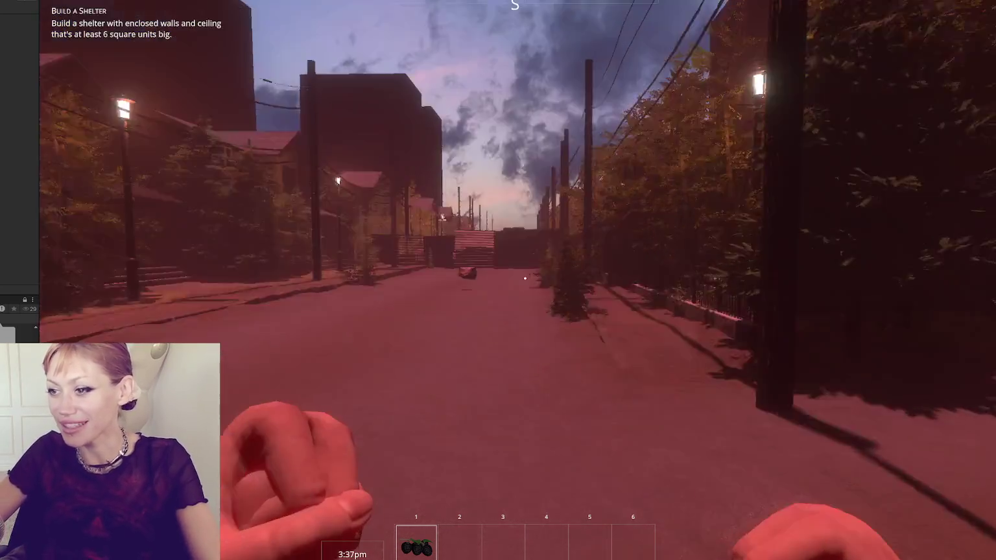
pyautogui.press('w')
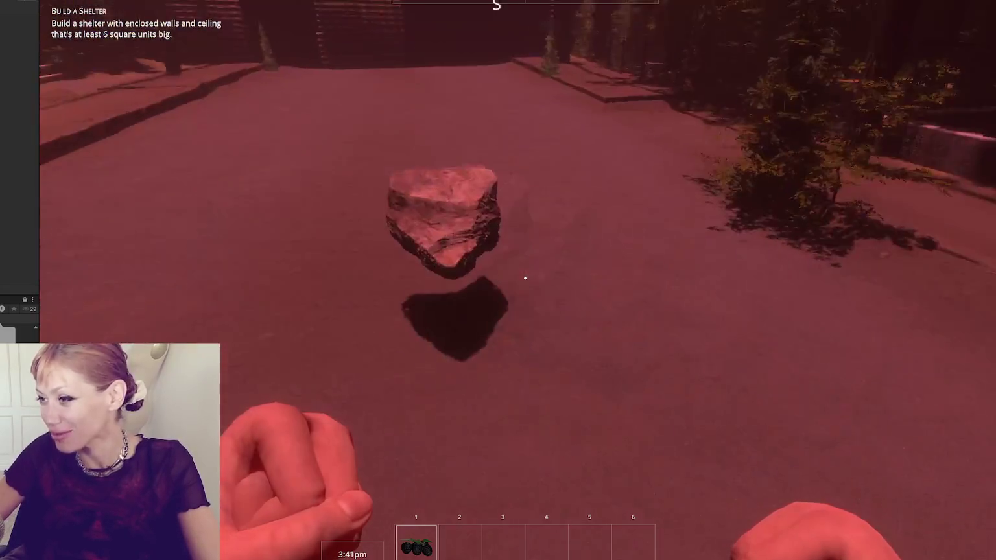
pyautogui.press('e')
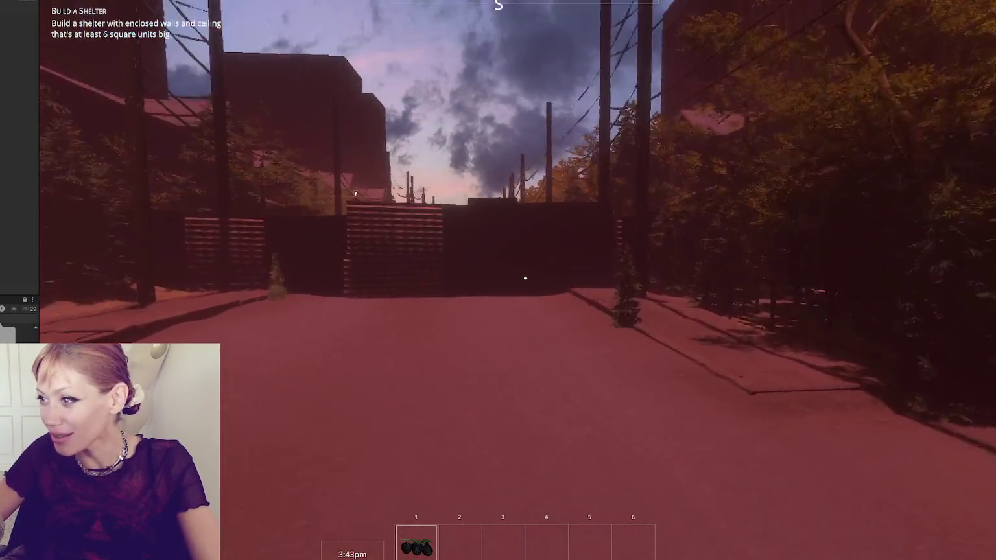
pyautogui.moveTo(525, 278)
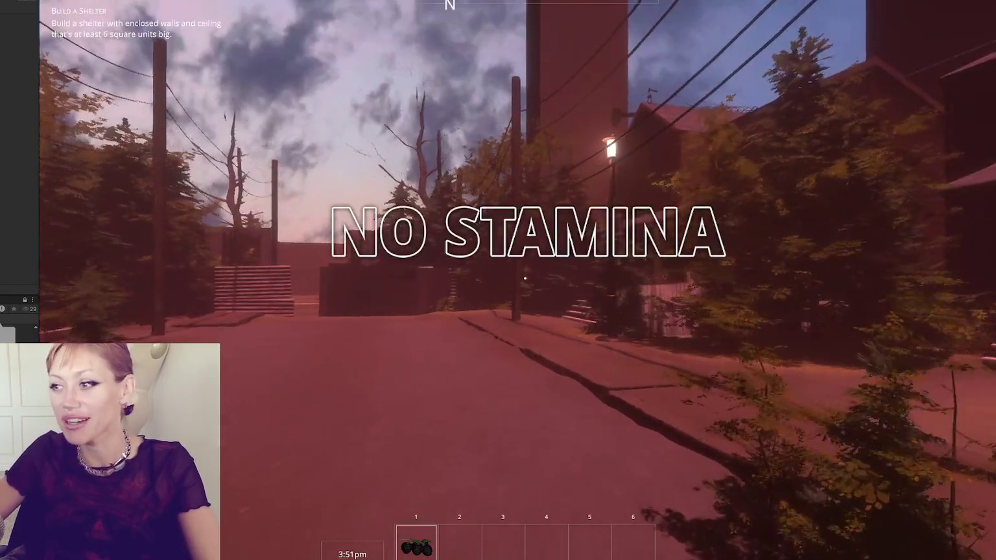
# Step: Explore the house's porch, pink fence and yard, then cross back over the porch
pyautogui.press('w')
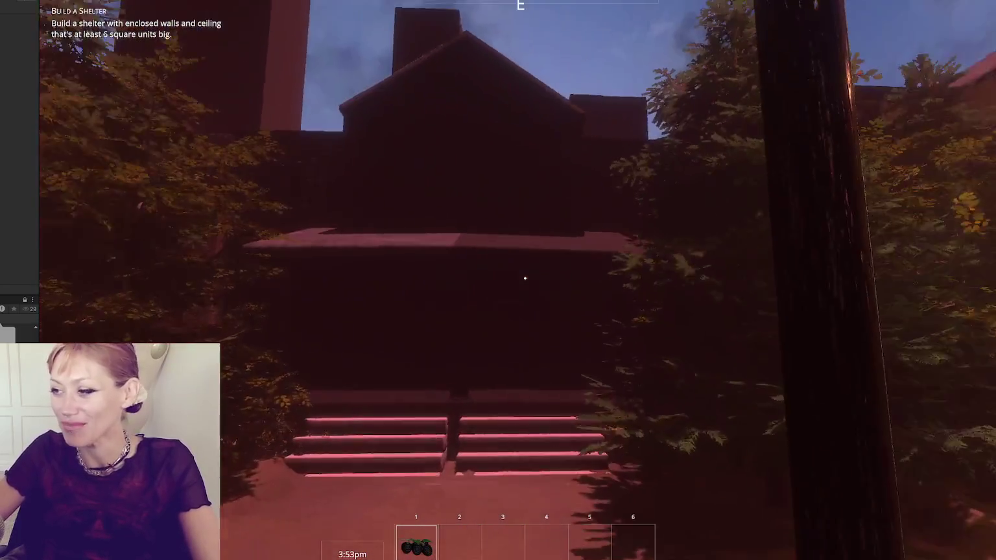
pyautogui.press('w')
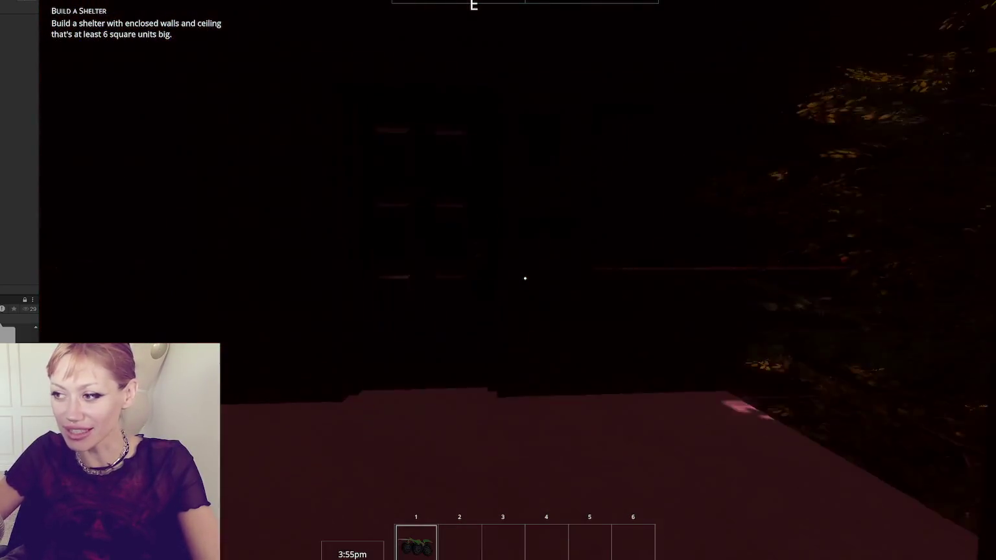
pyautogui.press('w')
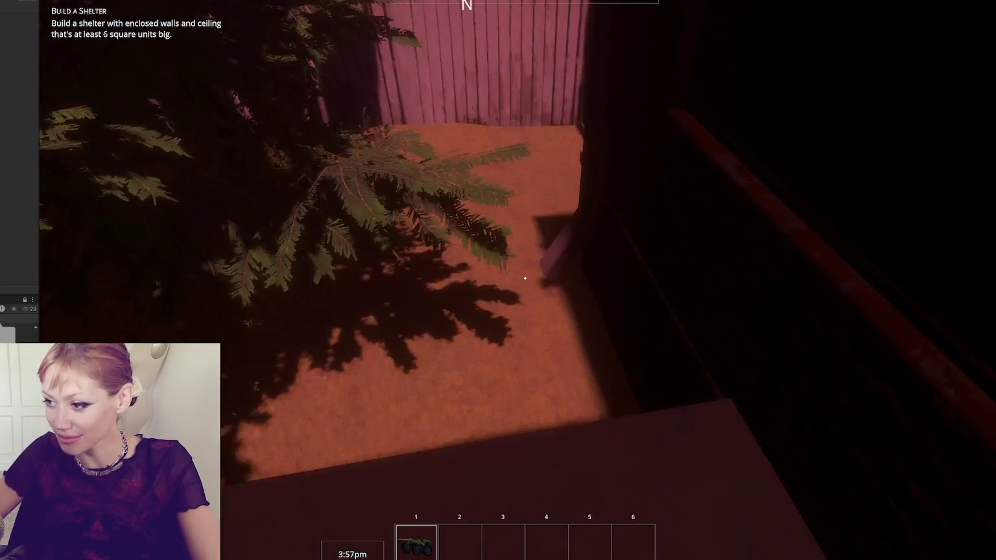
pyautogui.press('w')
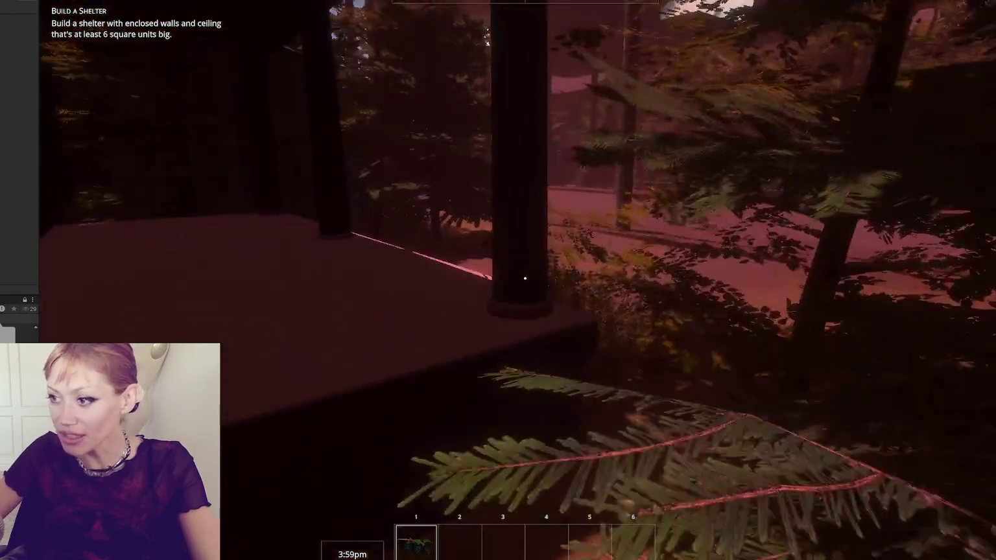
pyautogui.press('w')
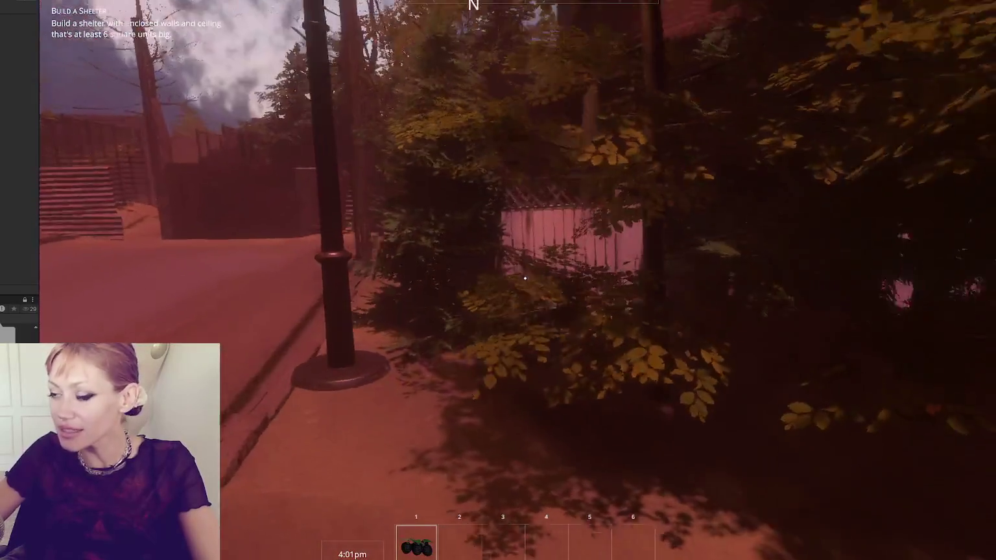
pyautogui.press('w')
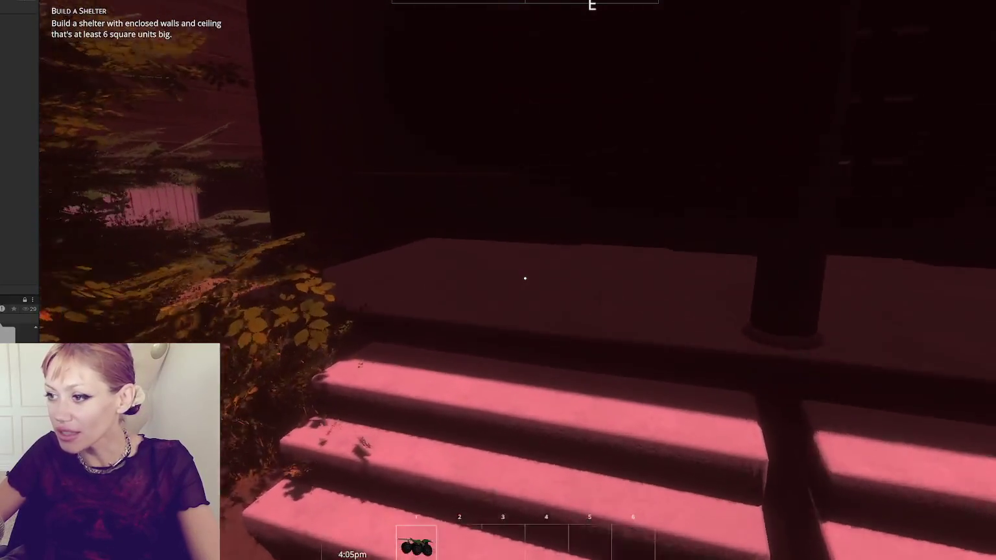
pyautogui.press('w')
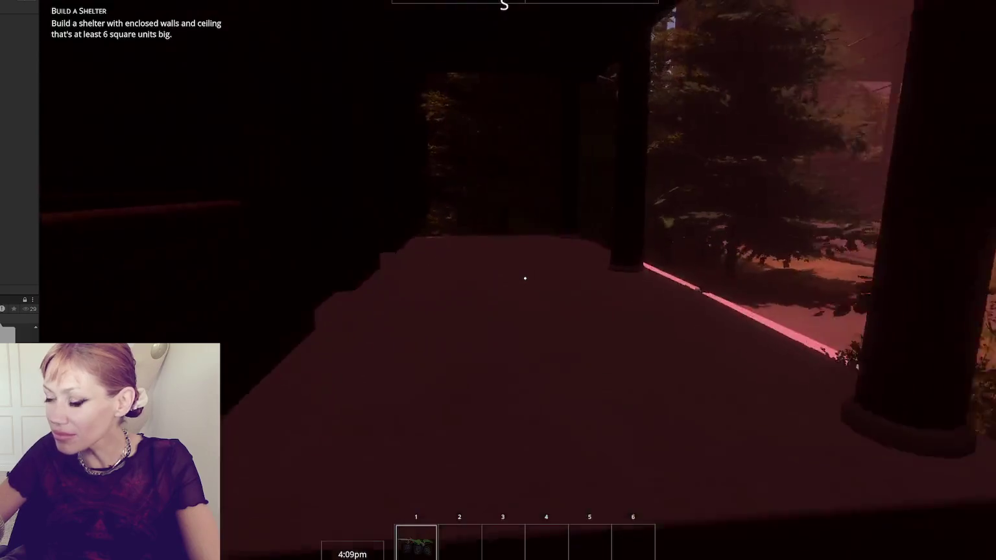
pyautogui.press('w')
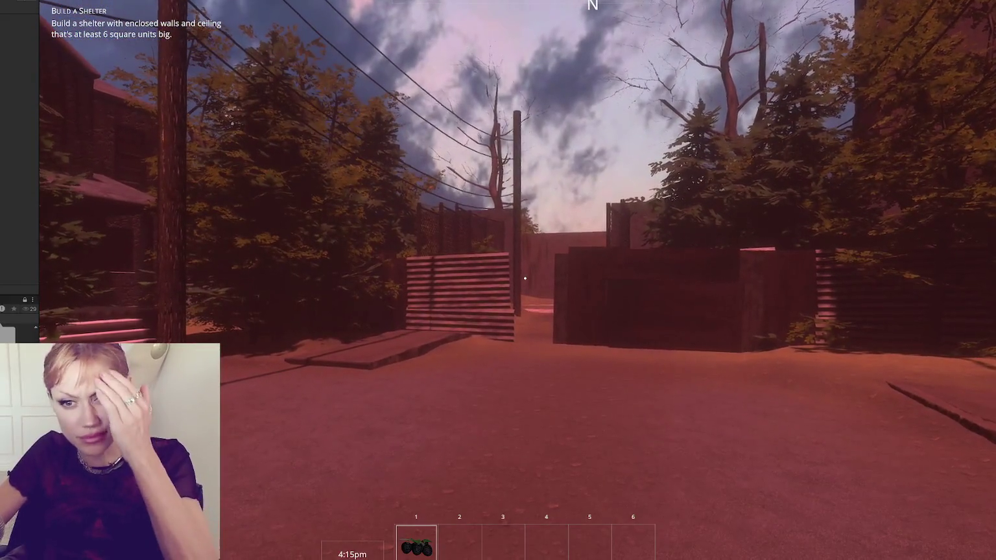
# Step: Walk toward the alley fences and pick up the street item into hotbar slot 5
pyautogui.press('w')
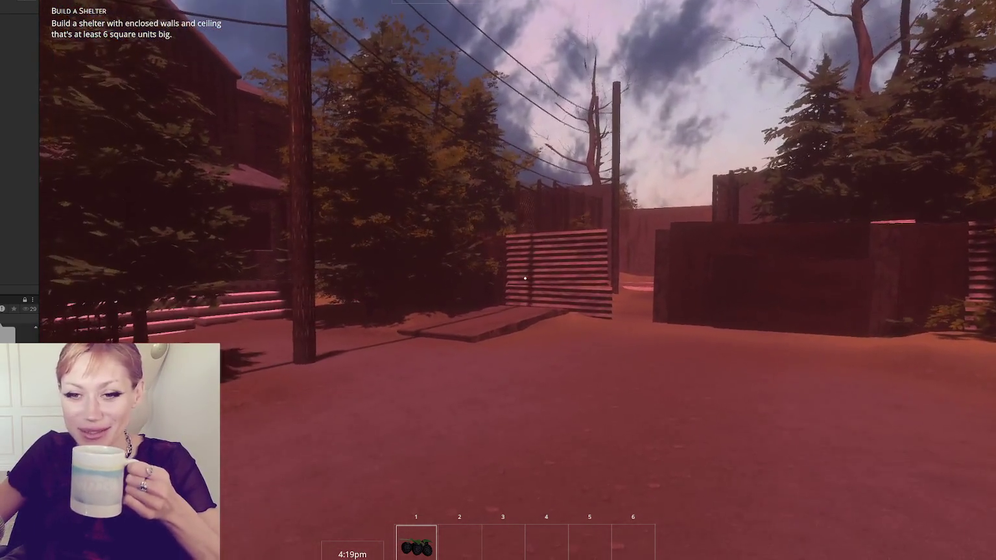
pyautogui.press('w')
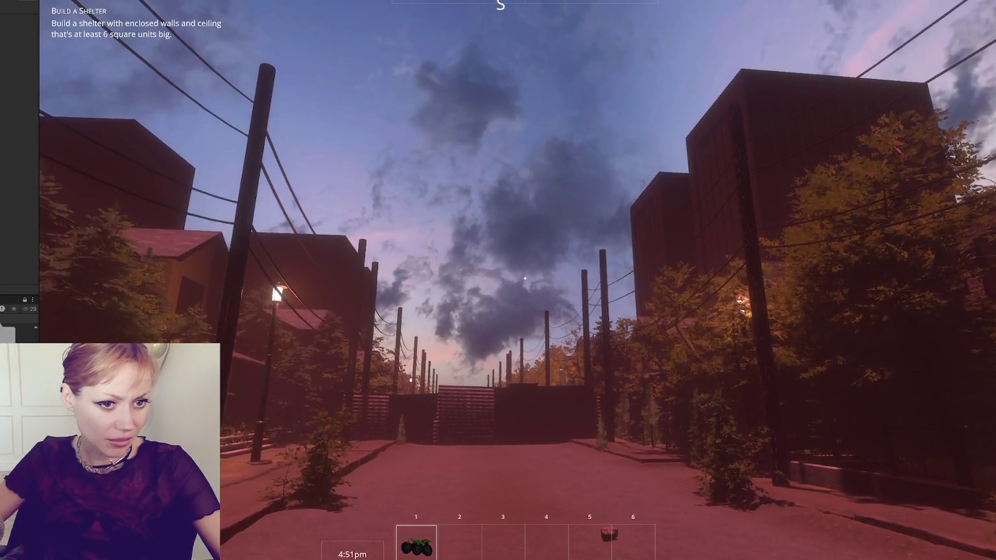
pyautogui.hotkey('alt', 'Tab')
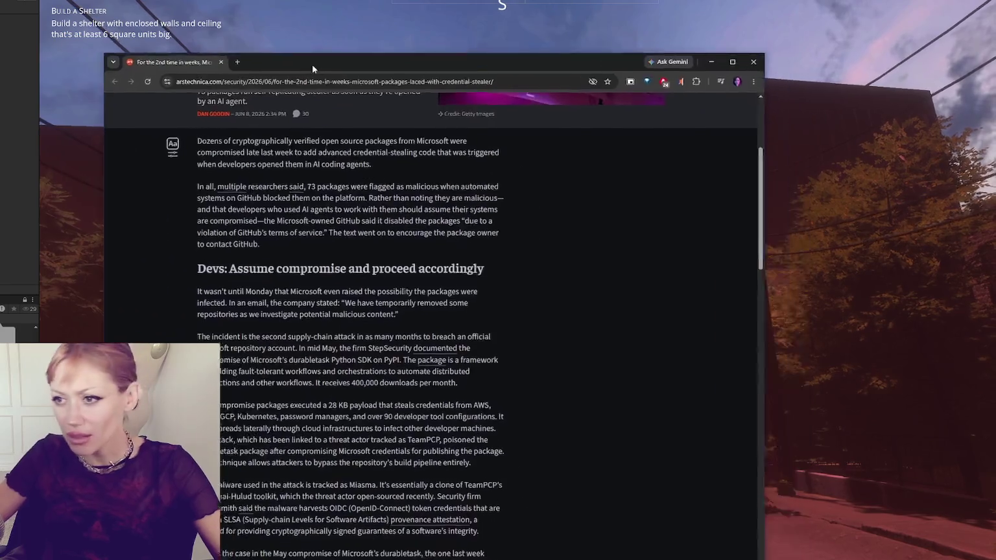
# Step: Shift the Ars Technica article's Chrome window left and begin scrolling it
pyautogui.moveTo(312, 69); pyautogui.dragTo(239, 64)
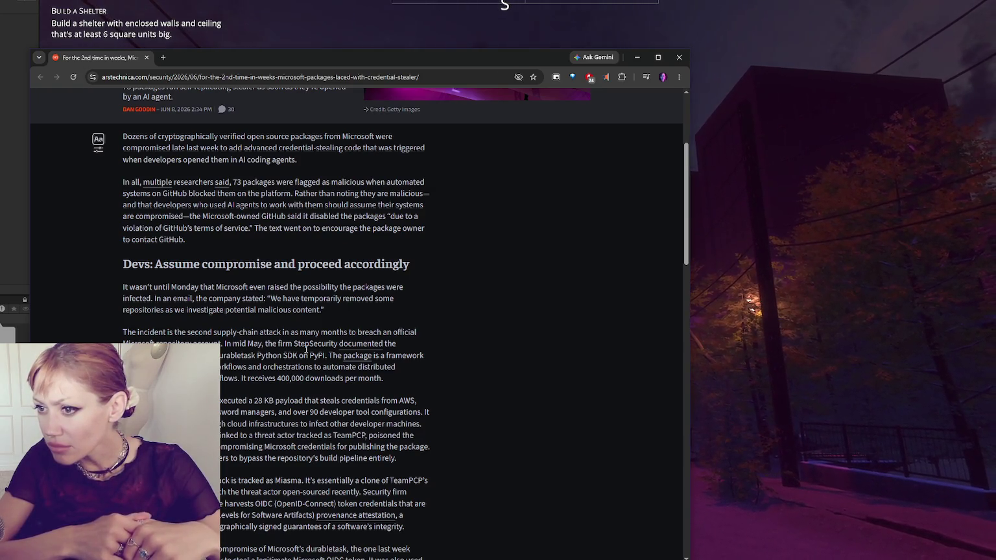
pyautogui.scroll(-7, 379, 350)
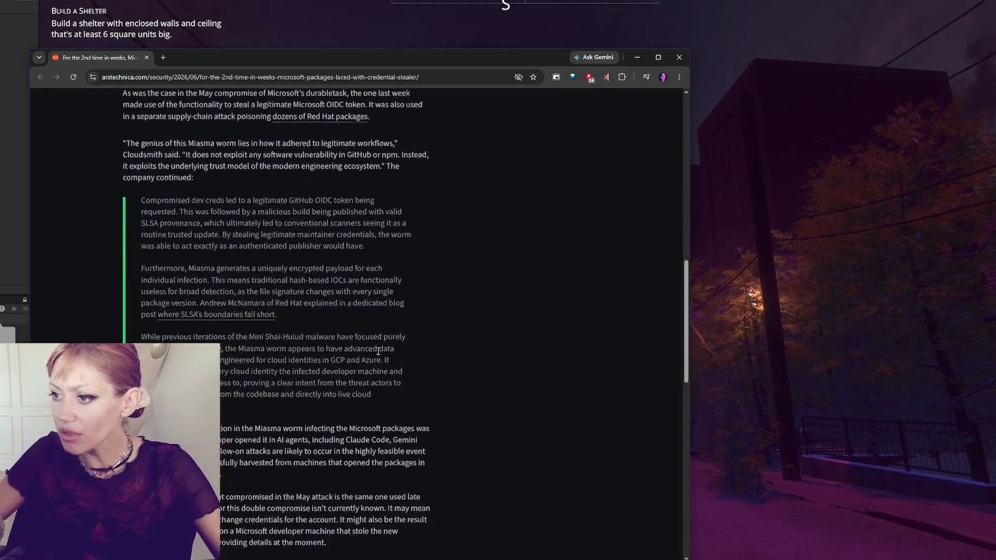
# Step: Scroll to the Miasma quote at the article's end, then return the game to full screen
pyautogui.scroll(-5, 378, 350)
pyautogui.click(400, 46)
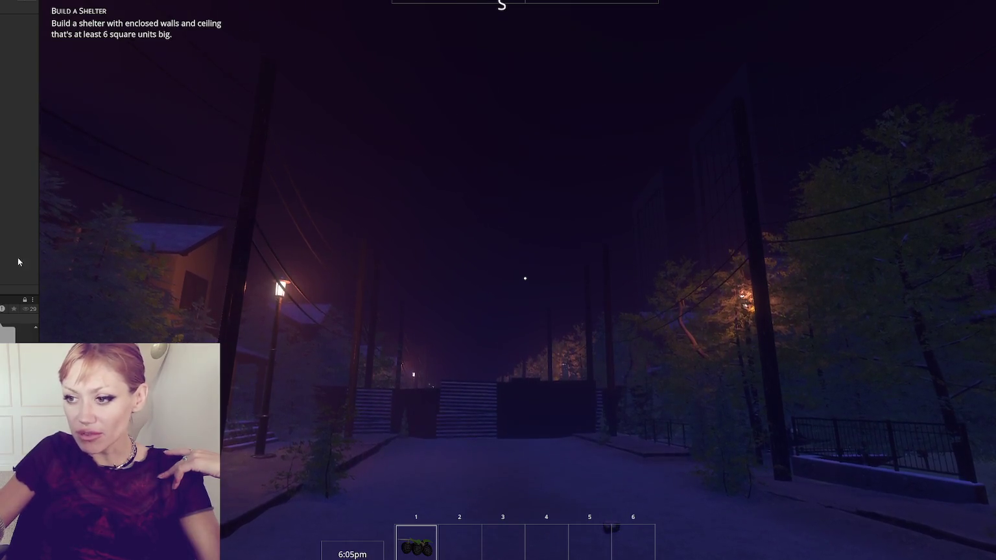
# Step: Raise fists, cross the cabin porch at night, and open the pause menu's STATS tab
pyautogui.click(524, 278)
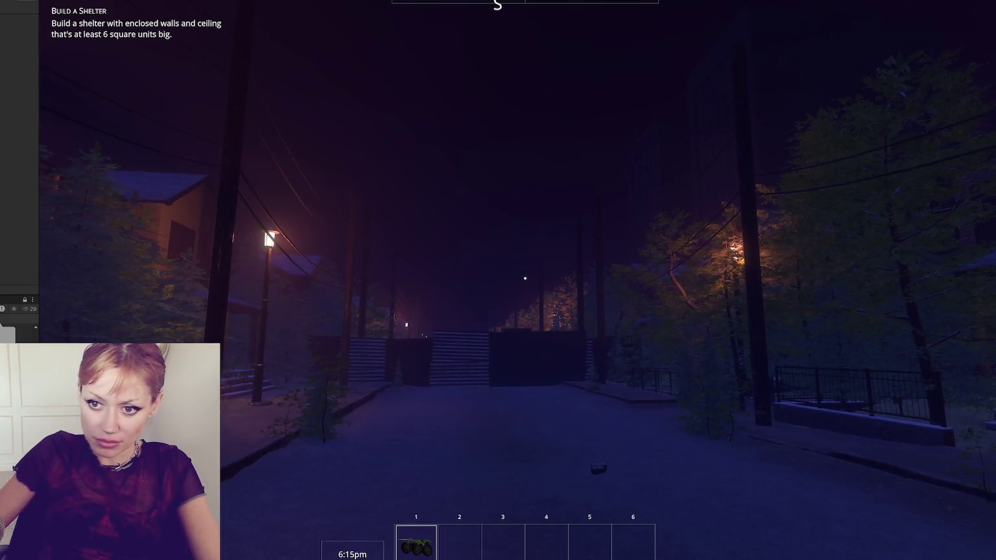
pyautogui.click(440, 91)
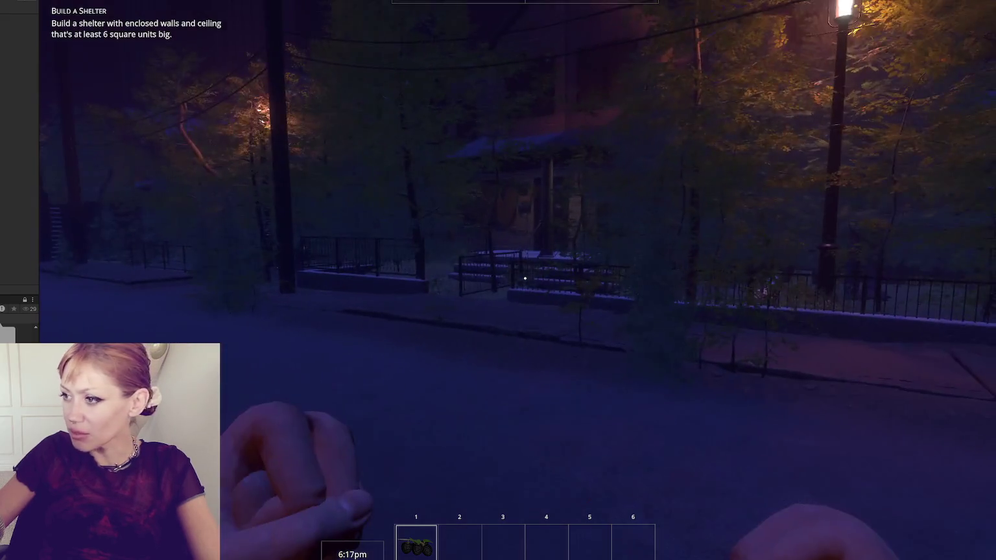
pyautogui.press('w')
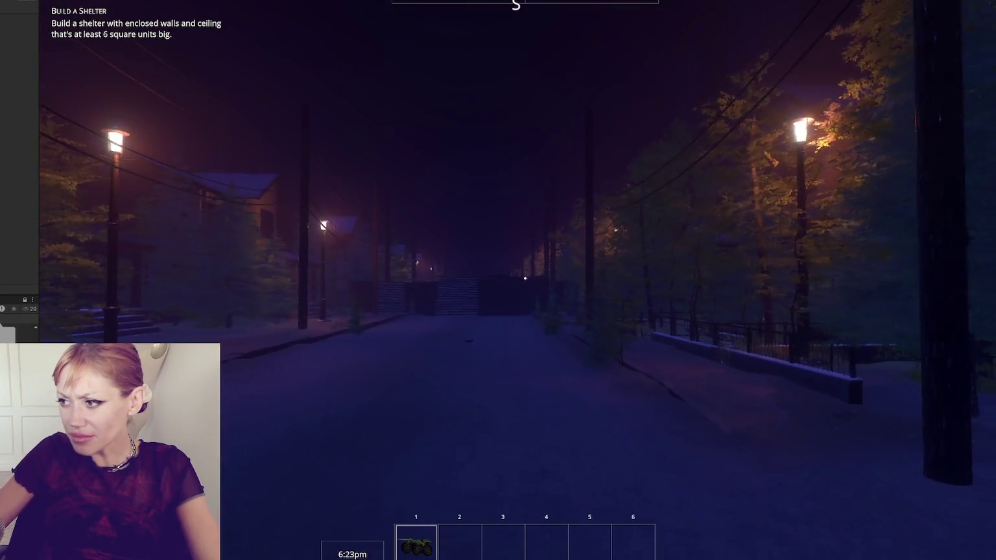
pyautogui.press('w')
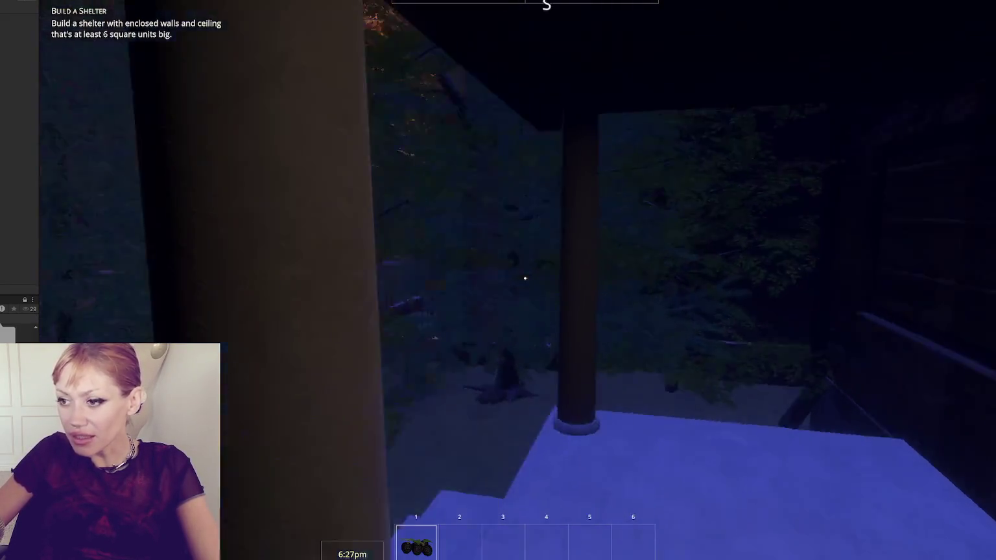
pyautogui.press('w')
pyautogui.press('Escape')
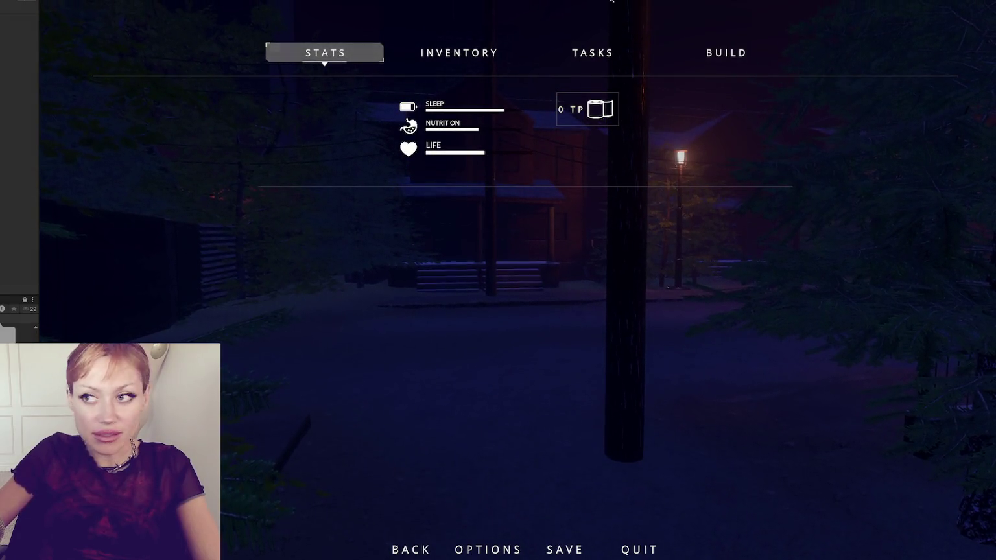
# Step: Resume play toward the fence, then reopen and close the stats pause screen
pyautogui.press('Escape')
pyautogui.press('w')
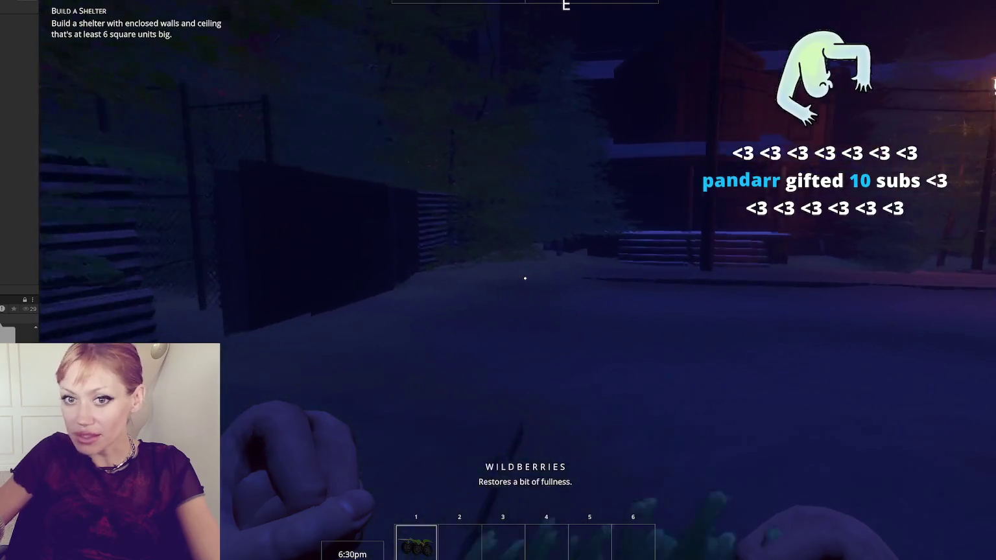
pyautogui.press('Escape')
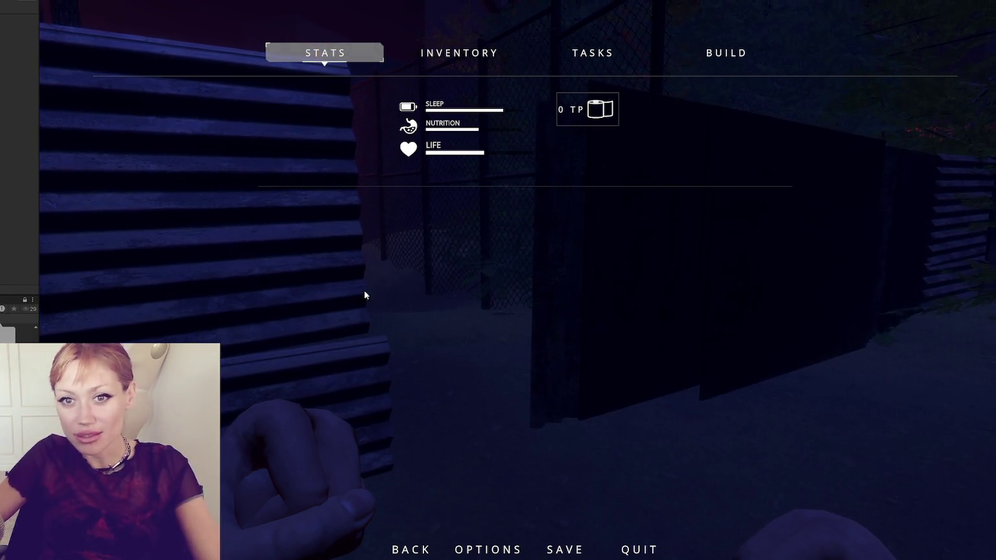
pyautogui.press('Escape')
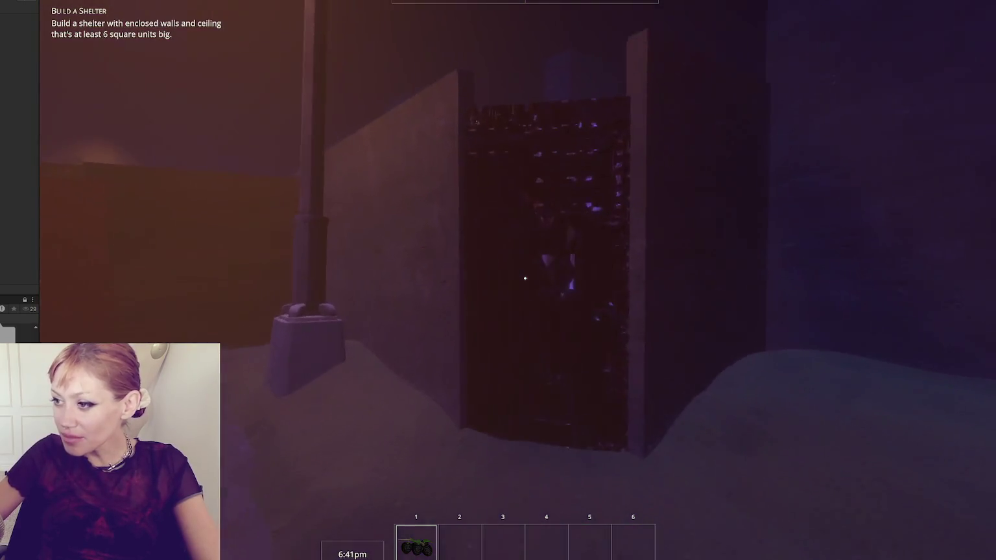
# Step: Enter the home through the door to the garden beds, then bring up the Reuters article
pyautogui.press('e')
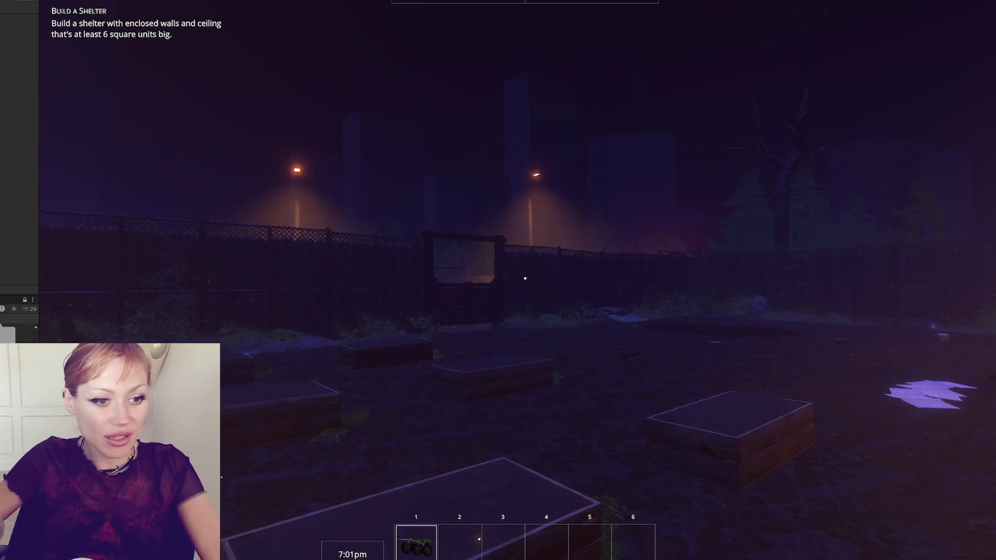
pyautogui.hotkey('alt', 'Tab')
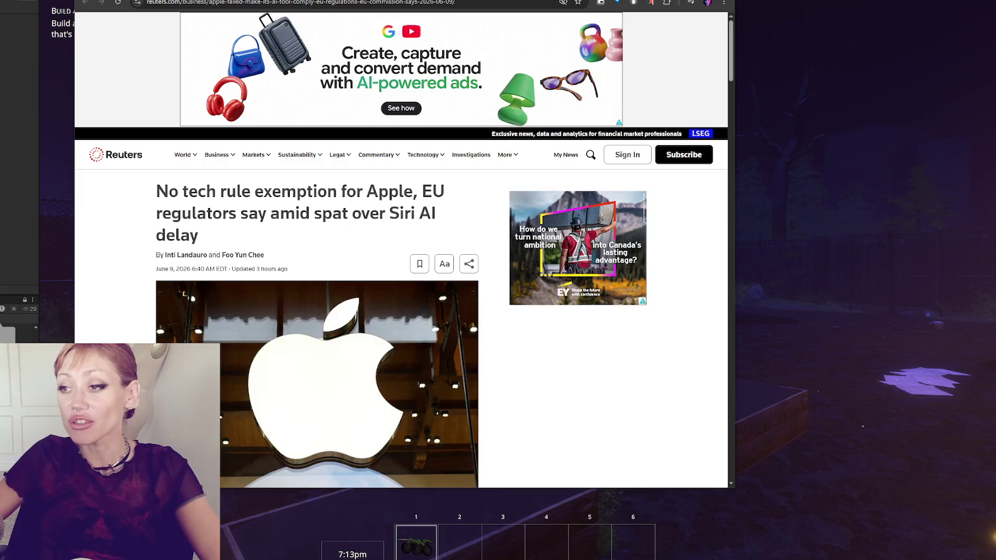
# Step: Scroll through the Reuters piece on the EU rejecting Apple's Siri and DMA criticism
pyautogui.scroll(-3, 518, 227)
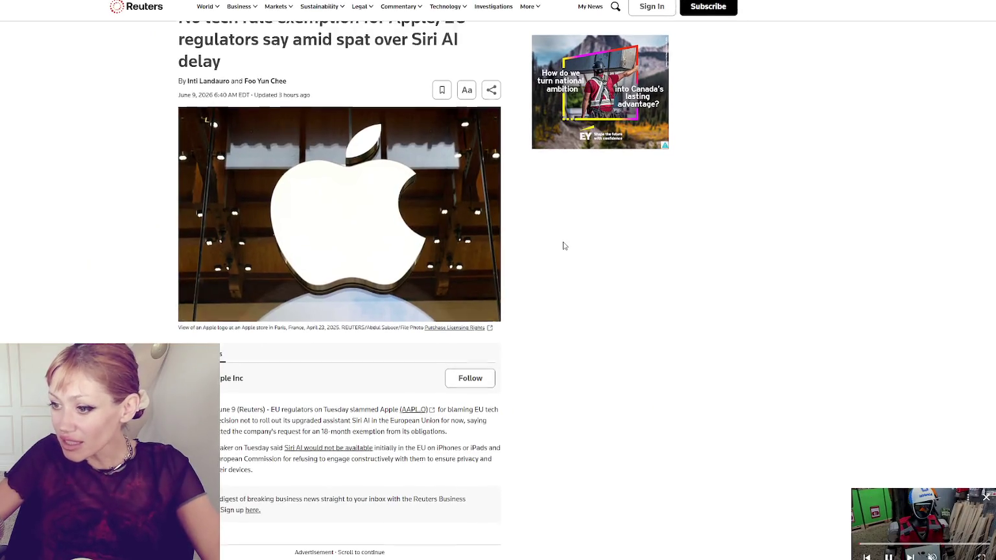
pyautogui.scroll(-1, 561, 238)
pyautogui.scroll(1, 557, 211)
pyautogui.scroll(-4, 567, 220)
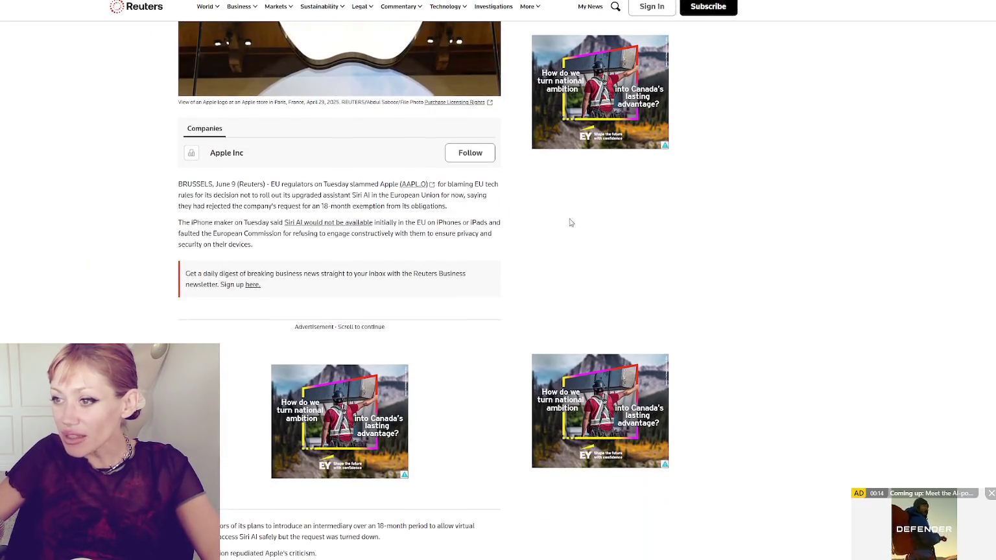
pyautogui.scroll(3, 645, 234)
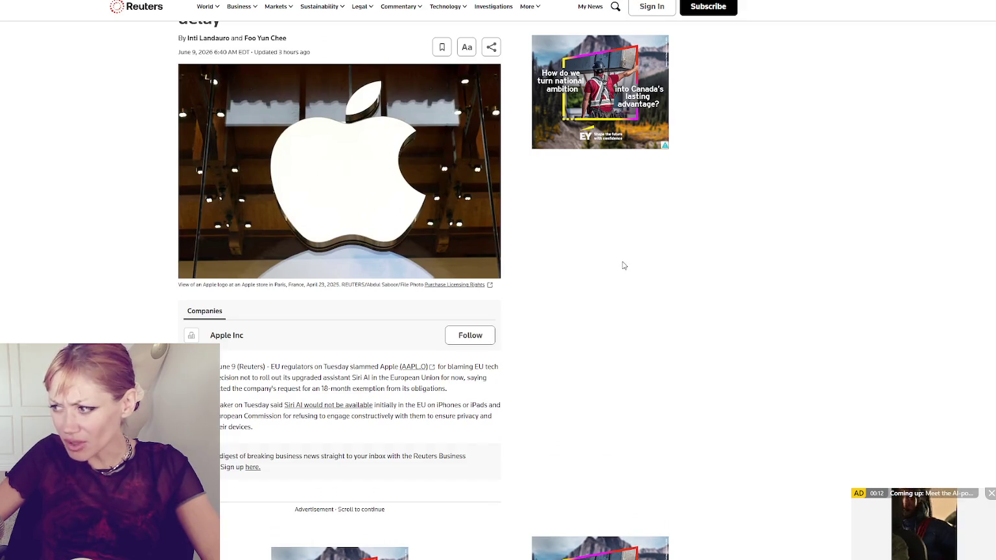
pyautogui.scroll(-1, 350, 367)
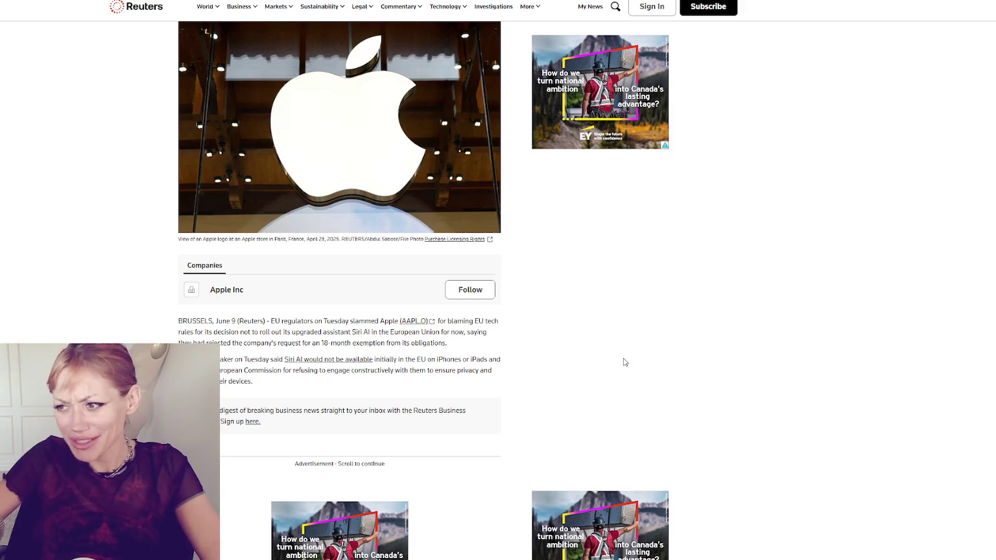
pyautogui.scroll(-1, 626, 353)
pyautogui.scroll(-1, 627, 348)
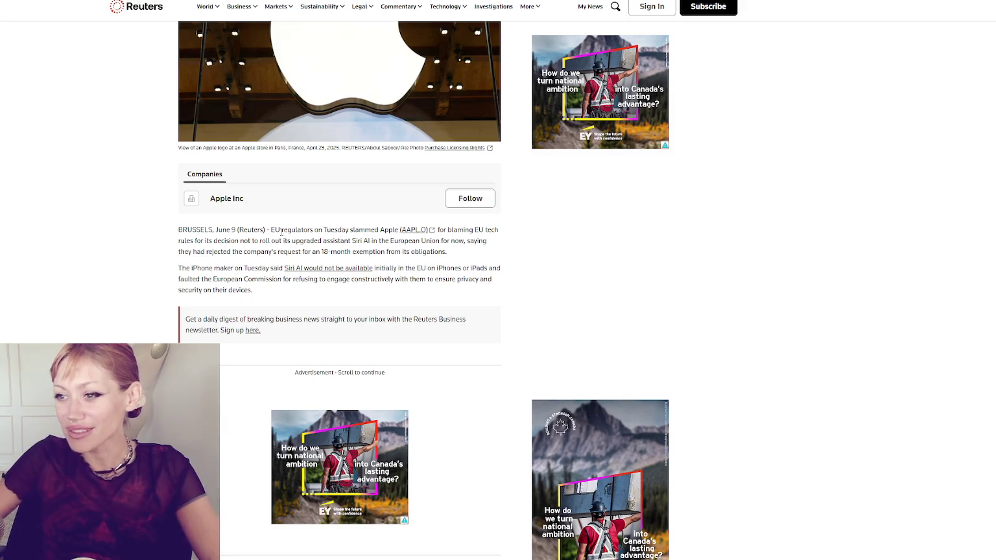
pyautogui.scroll(-3, 272, 236)
pyautogui.scroll(1, 263, 241)
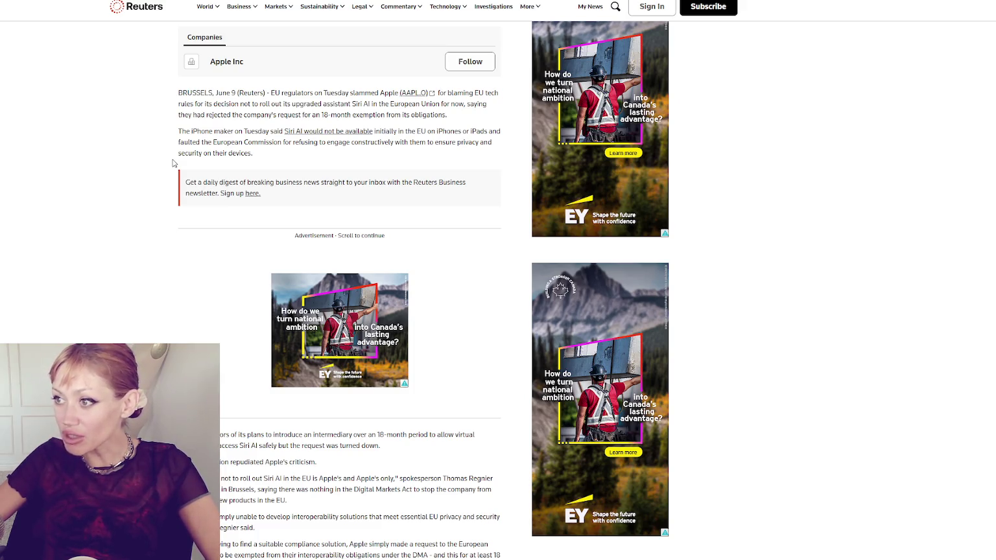
# Step: Highlight a phrase in the second paragraph, clear it, read on, then return to the game
pyautogui.moveTo(300, 141); pyautogui.dragTo(400, 142)
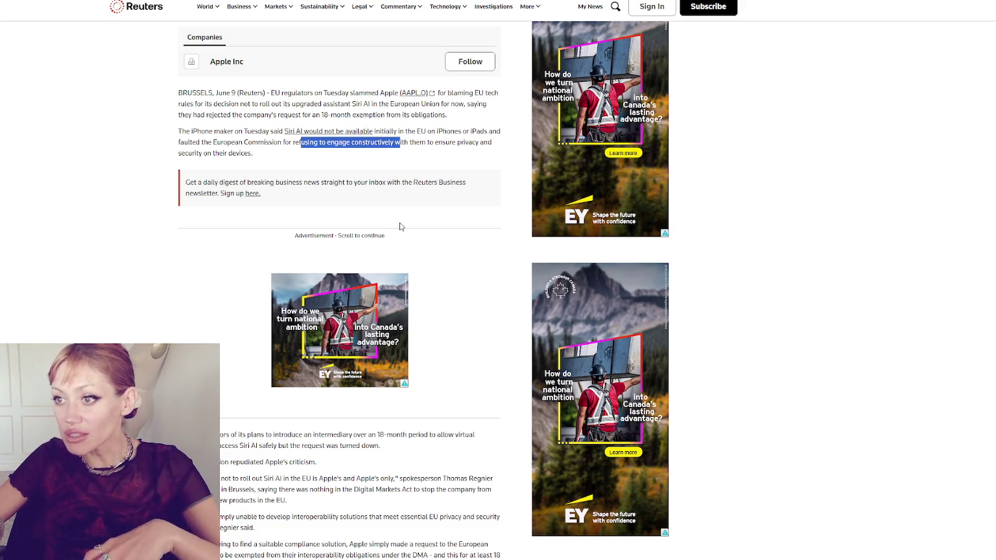
pyautogui.click(151, 306)
pyautogui.scroll(-4, 162, 279)
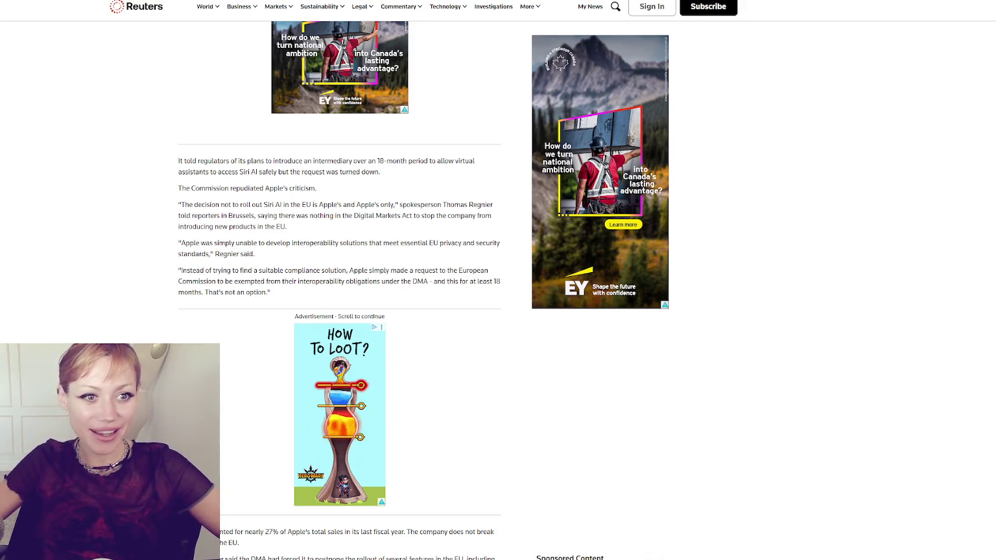
pyautogui.hotkey('alt', 'Tab')
pyautogui.moveTo(377, 38); pyautogui.dragTo(425, 8)
# Step: Pick up and read the metal roof, wood scraps walls and door booklets
pyautogui.press('F11')
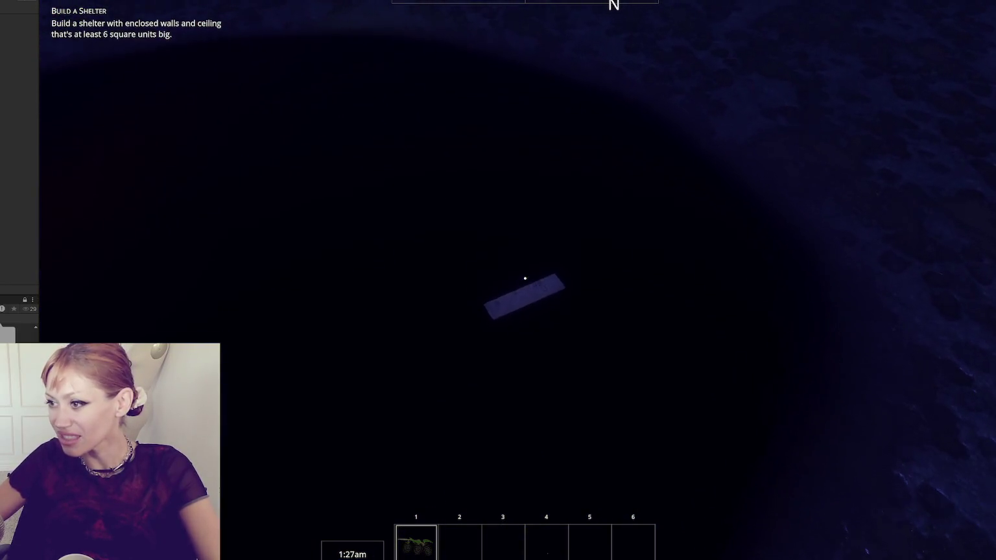
pyautogui.press('e')
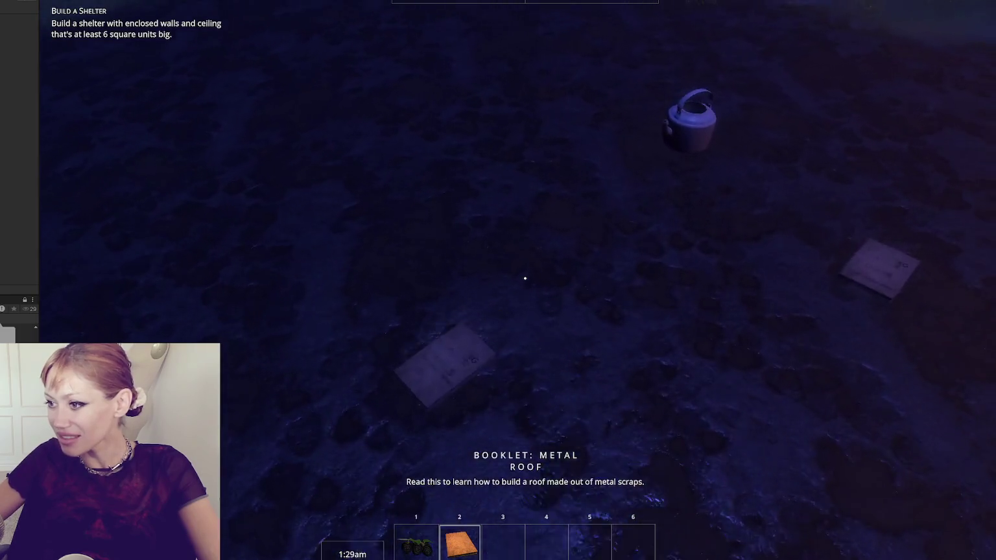
pyautogui.click(525, 278)
pyautogui.press('e')
pyautogui.click(525, 278)
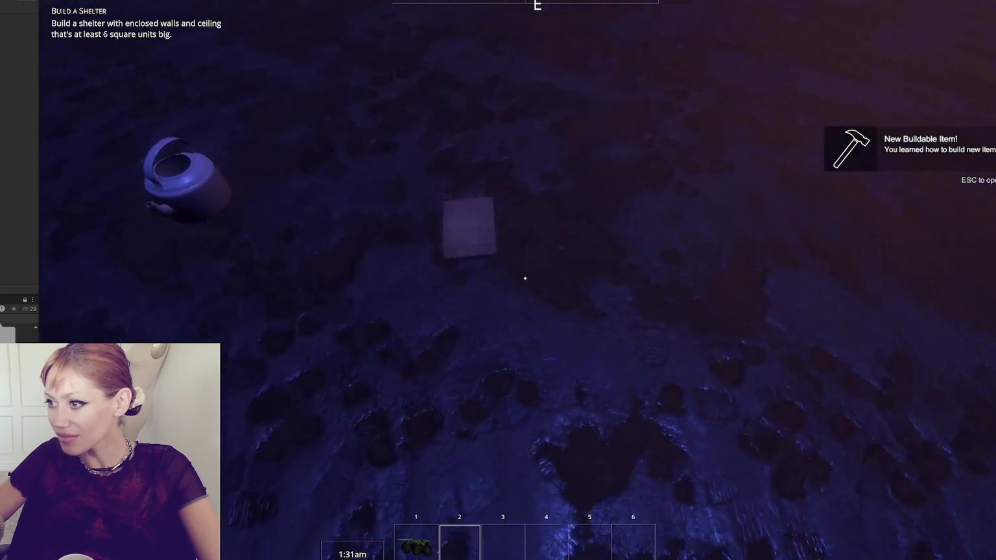
pyautogui.press('e')
pyautogui.click(525, 278)
# Step: Collect the kettle and a stone, then plant the tomato sapling in the raised bed
pyautogui.press('e')
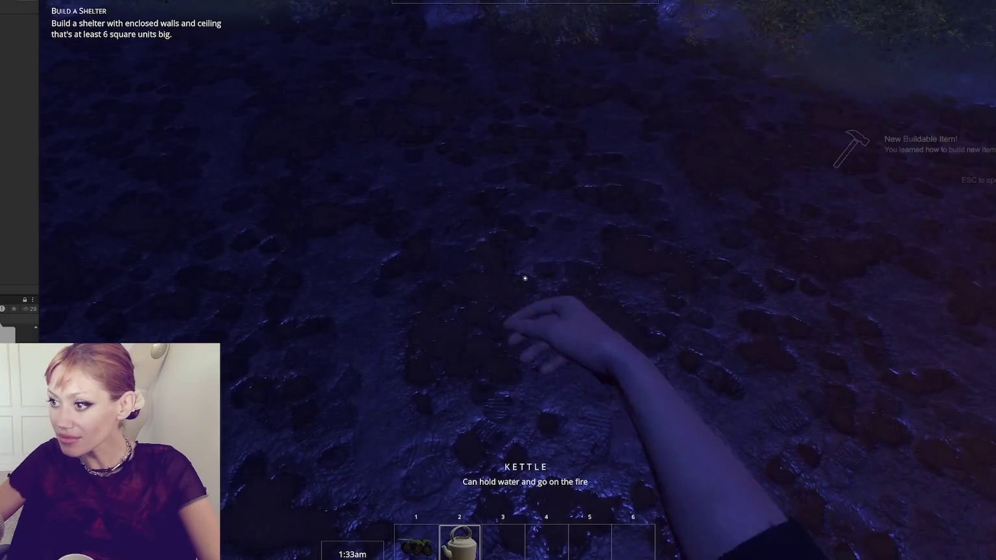
pyautogui.press('e')
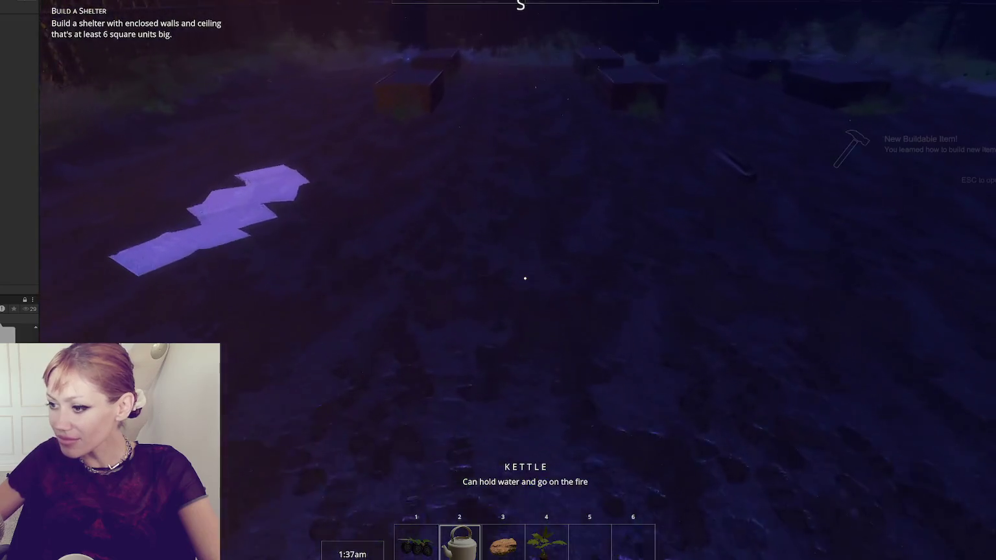
pyautogui.press('4')
pyautogui.press('w')
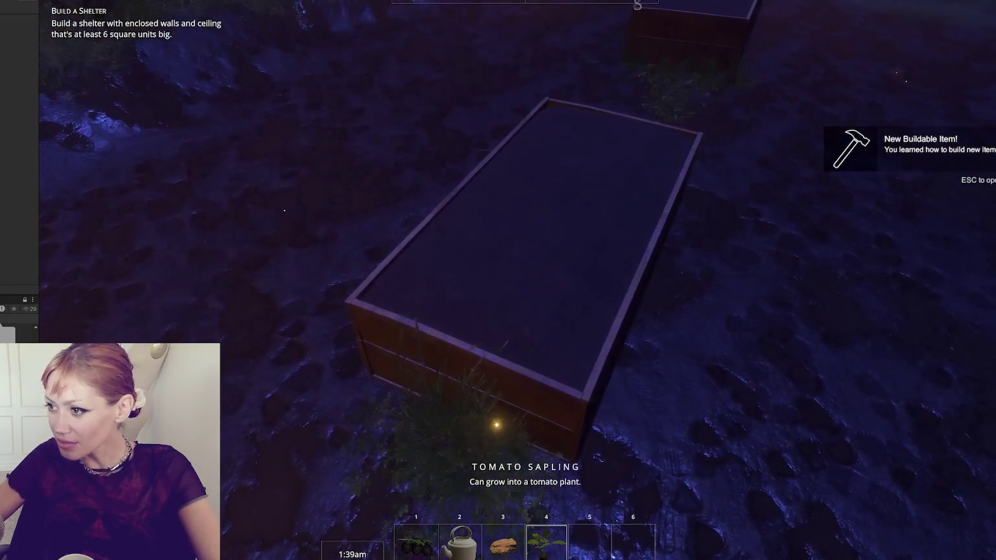
pyautogui.click(498, 280)
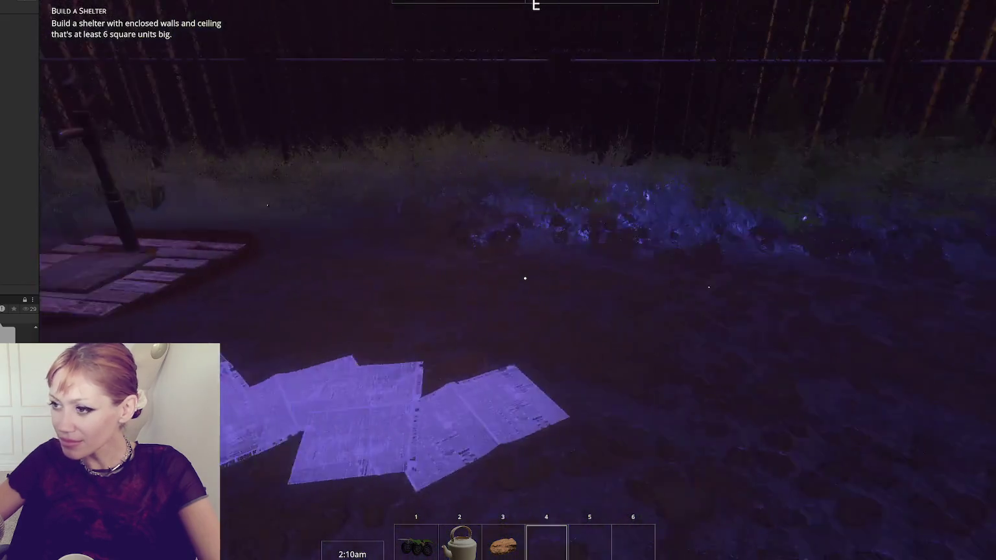
# Step: Fill the kettle at the well pump and water the planter bed's plant
pyautogui.press('w')
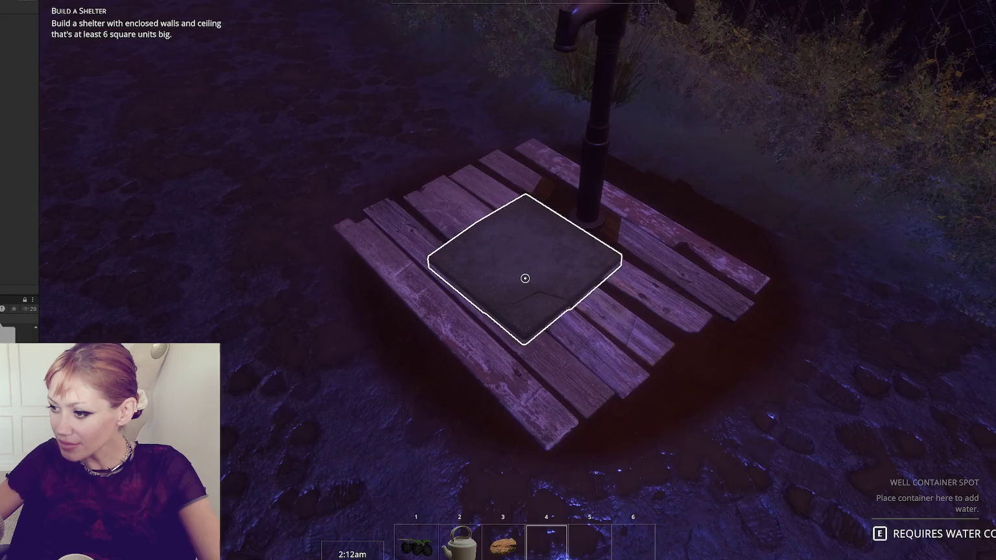
pyautogui.press('2')
pyautogui.press('e')
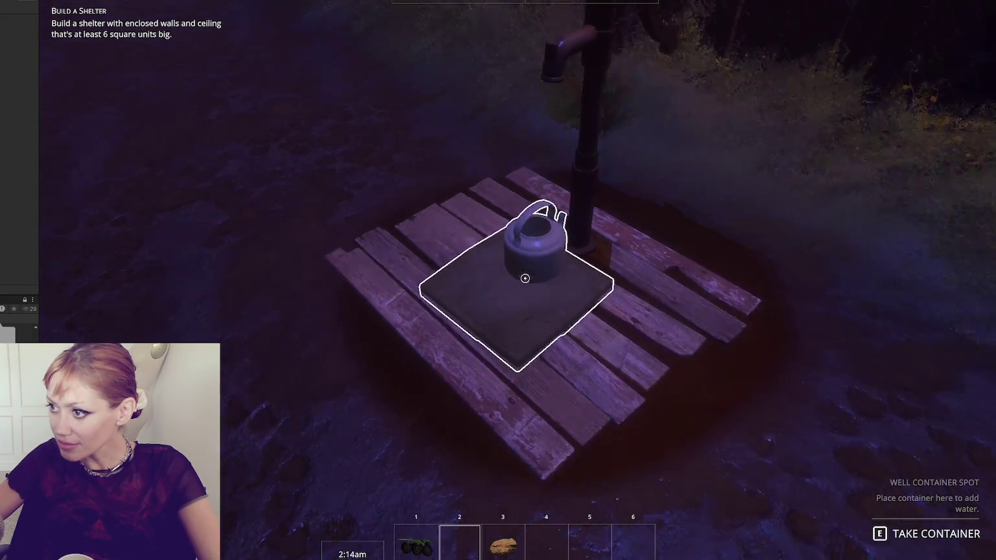
pyautogui.press('e')
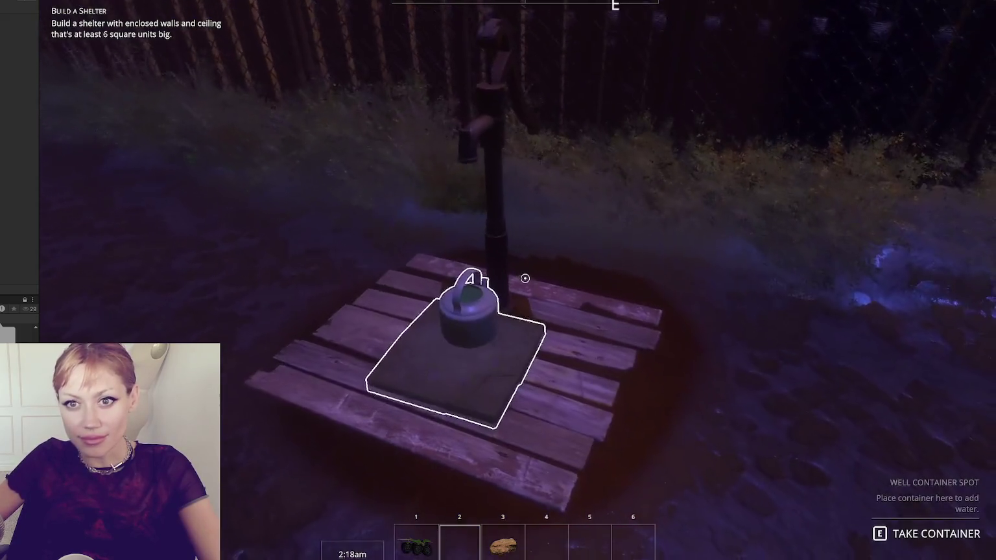
pyautogui.press('e')
pyautogui.press('w')
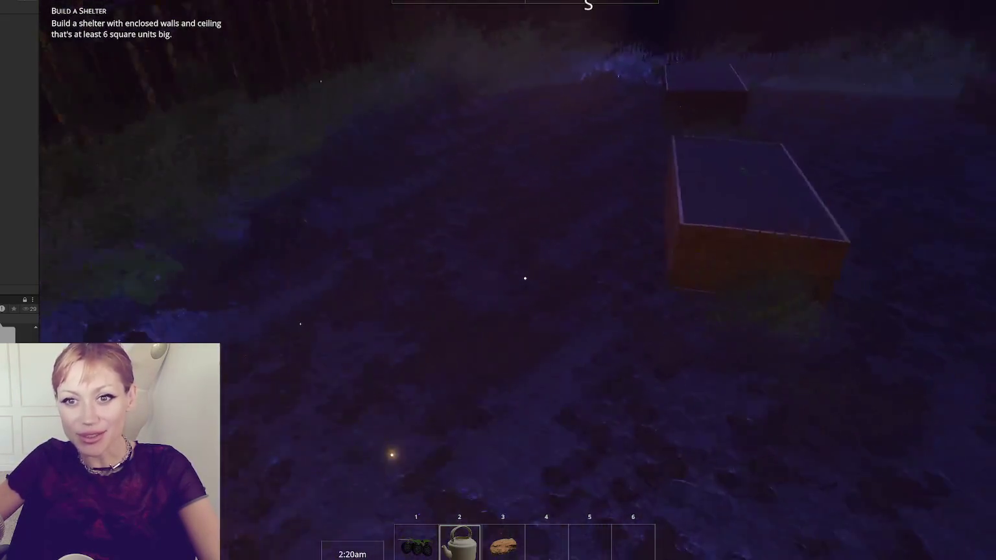
pyautogui.press('e')
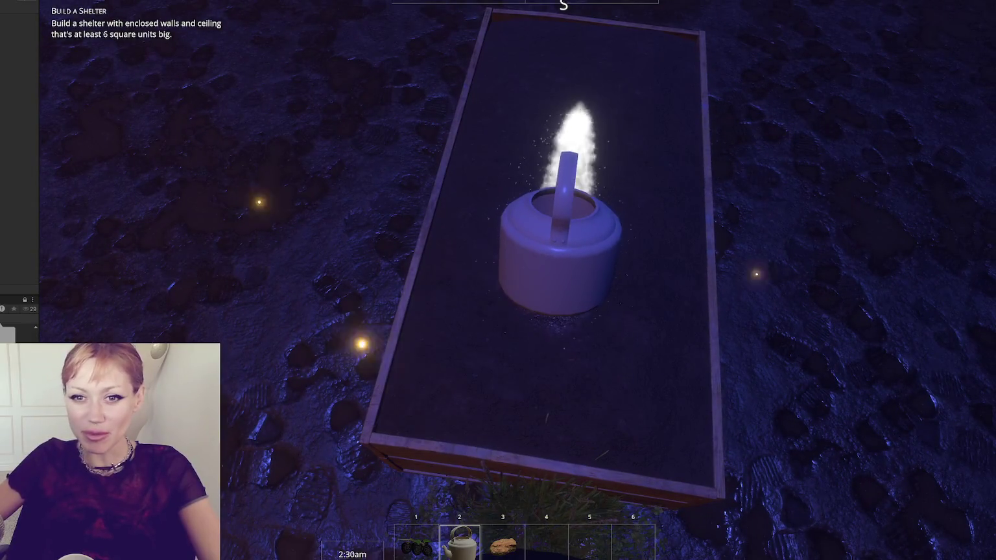
# Step: Circle the planter to the newspaper bed and sleep until daytime
pyautogui.press('s')
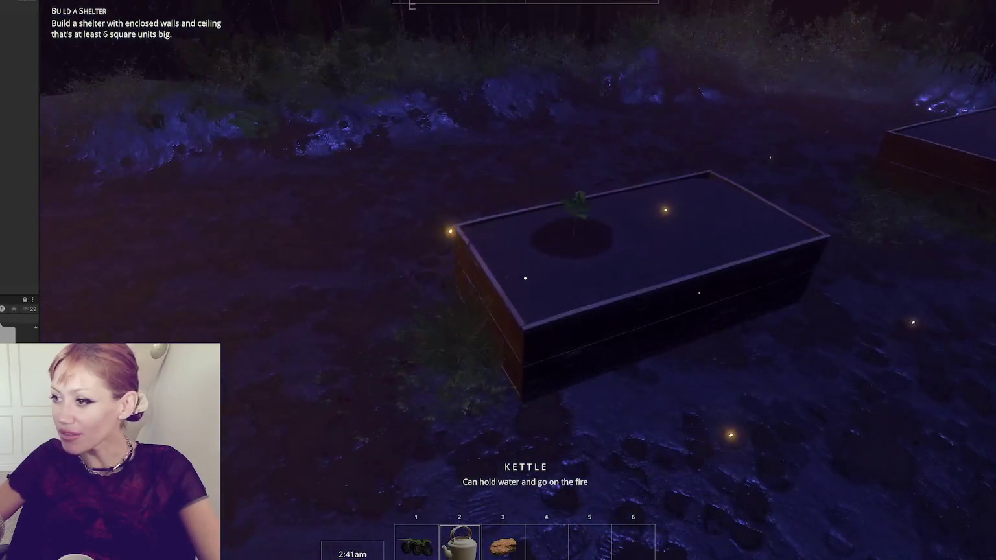
pyautogui.press('w')
pyautogui.press('w')
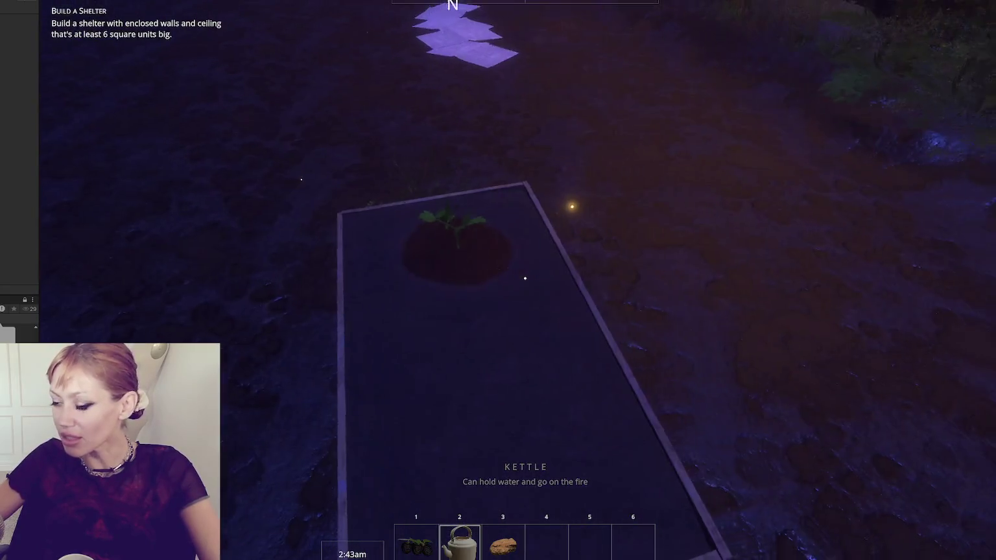
pyautogui.press('w')
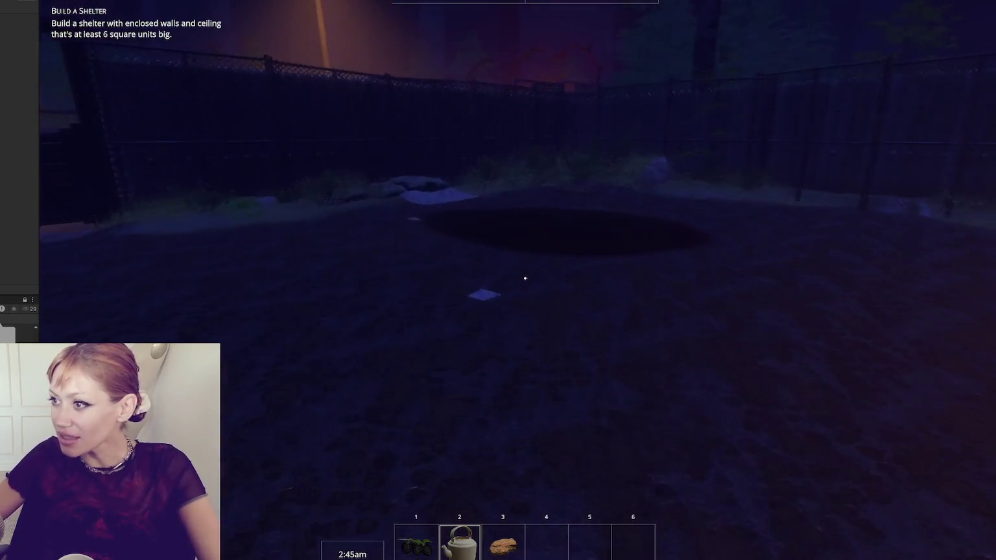
pyautogui.press('w')
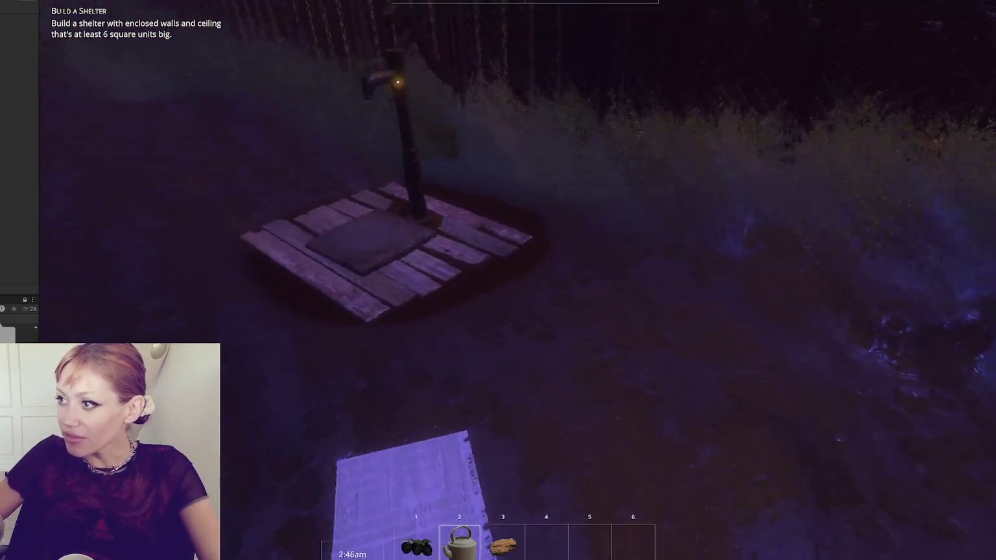
pyautogui.press('space')
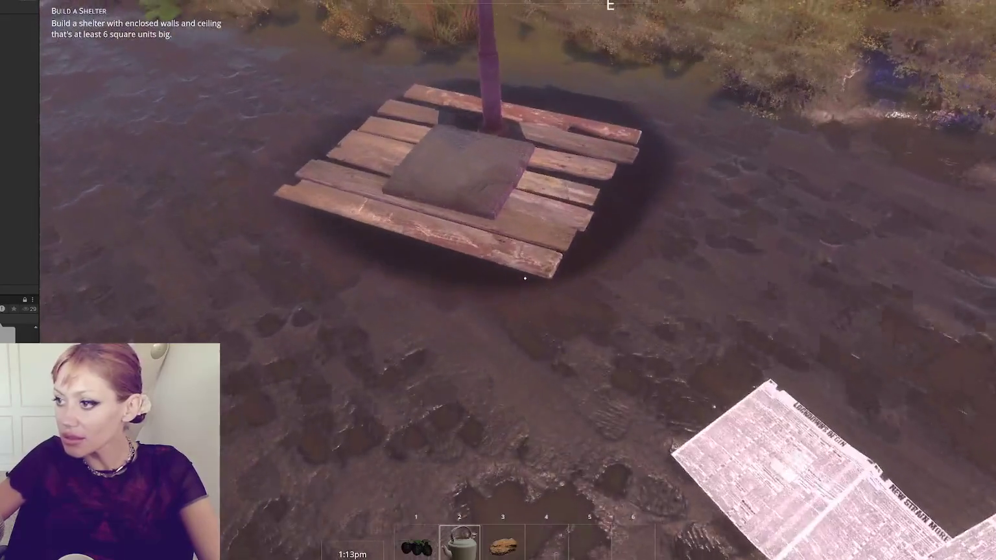
# Step: Refill the kettle at the well pump and water the raised-bed plant again
pyautogui.press('e')
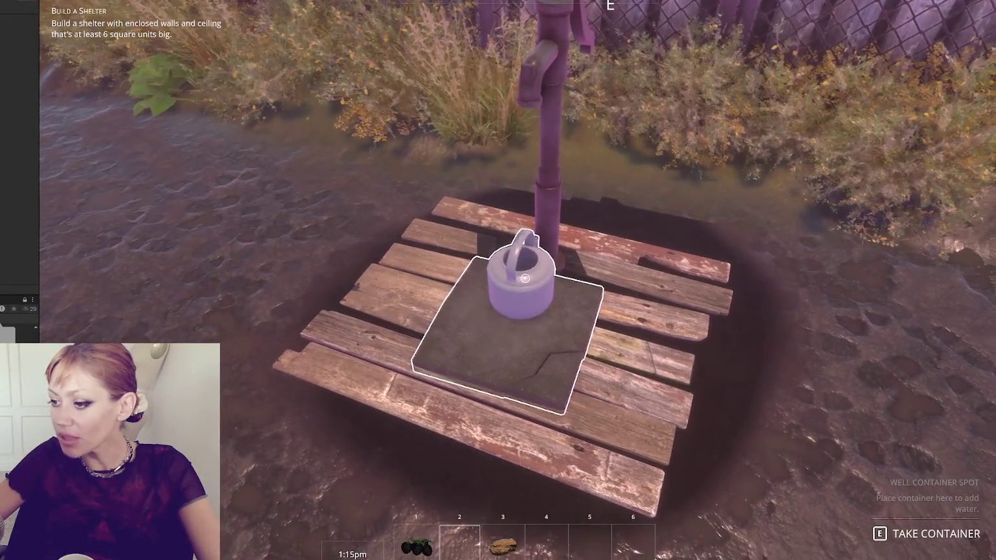
pyautogui.press('1')
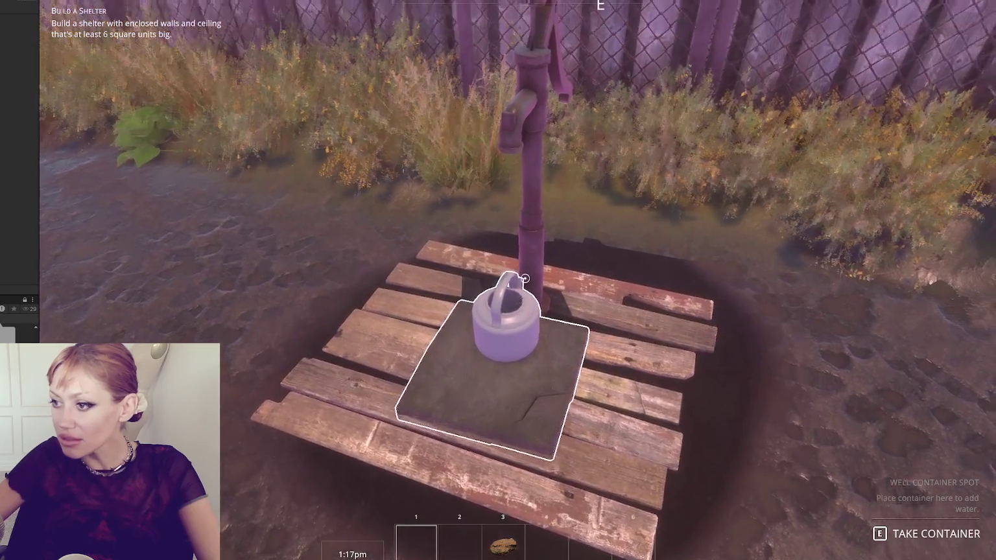
pyautogui.press('e')
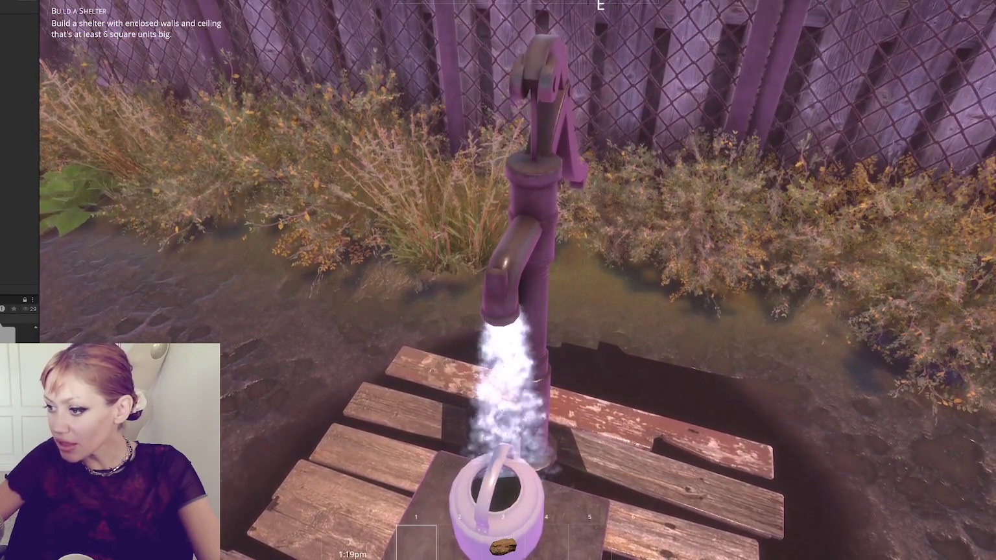
pyautogui.press('e')
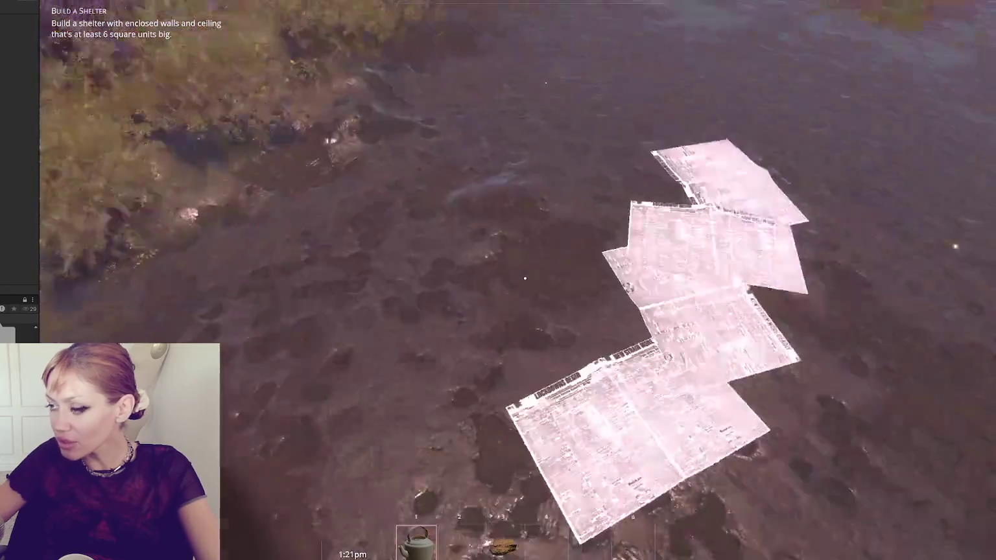
pyautogui.press('w')
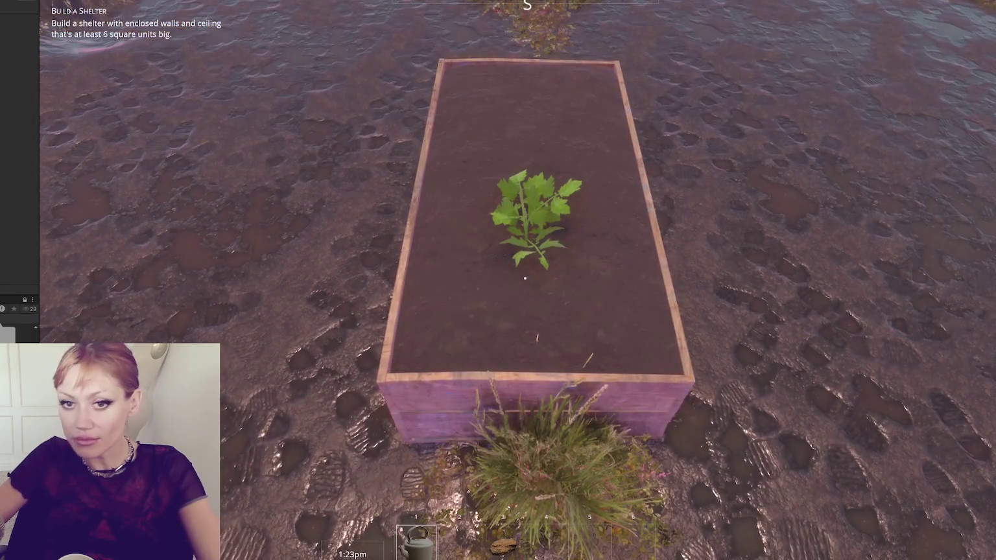
pyautogui.press('e')
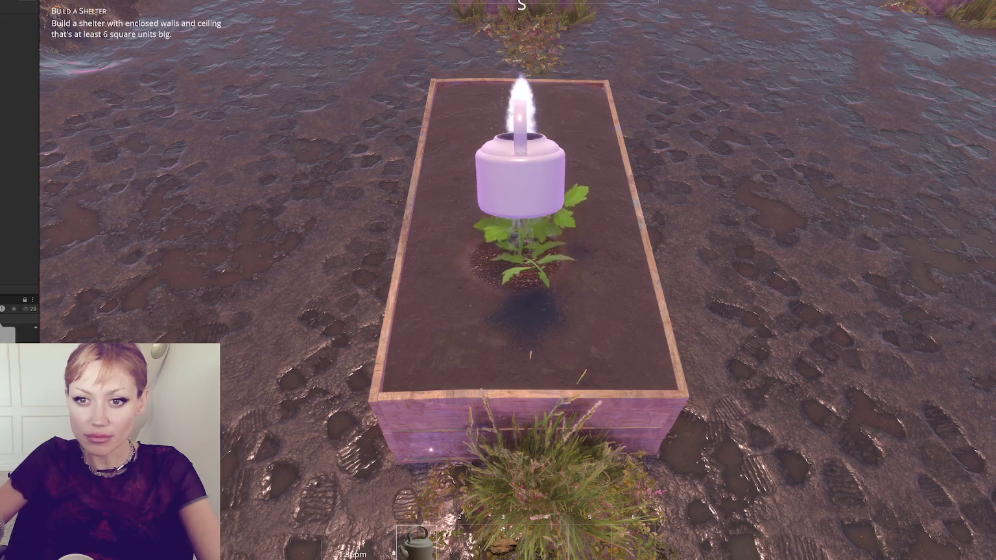
# Step: Step back, look over the other raised beds, and pause to the stats screen
pyautogui.press('s')
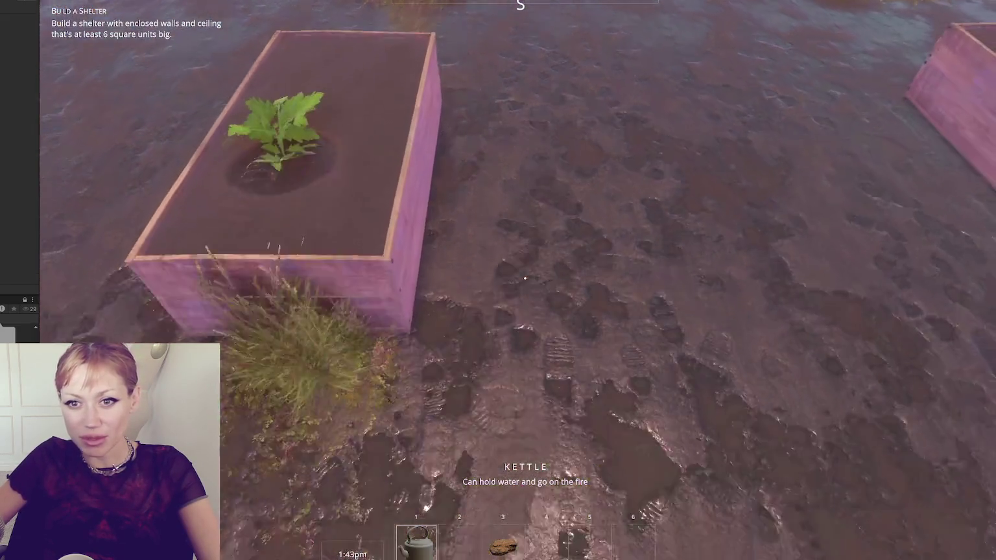
pyautogui.press('s')
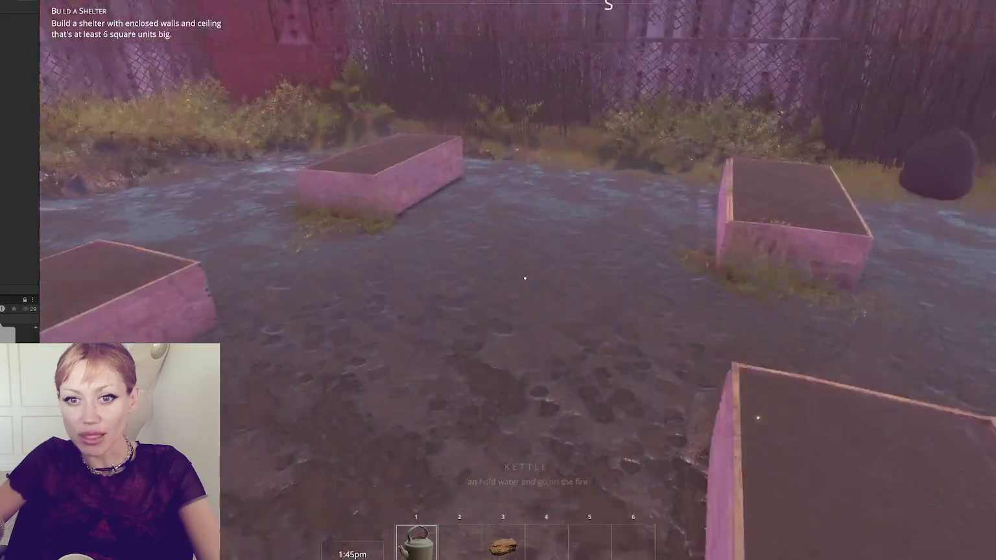
pyautogui.press('w')
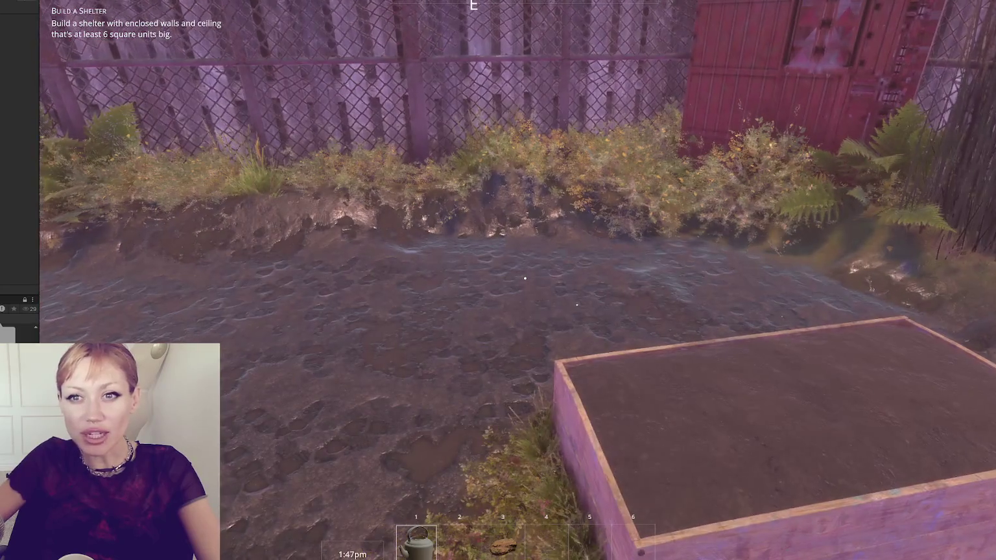
pyautogui.press('Escape')
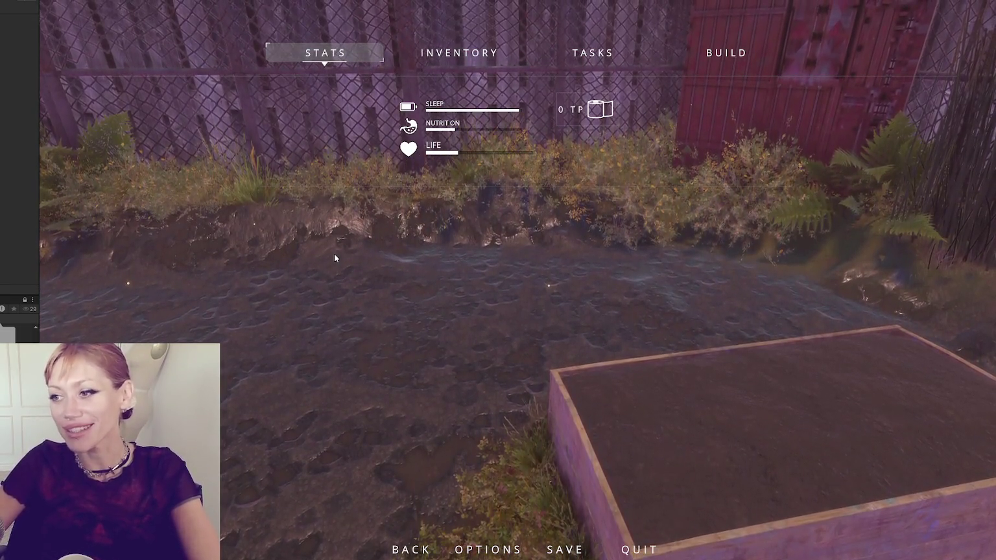
# Step: Resume the game, harvest the berry bush by the fence, and open the wooden gate
pyautogui.press('Escape')
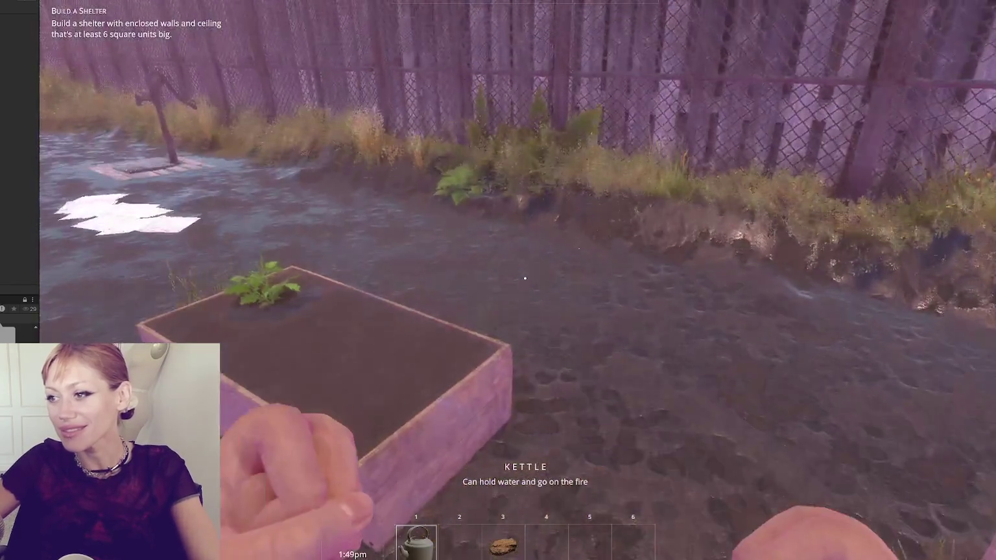
pyautogui.press('w')
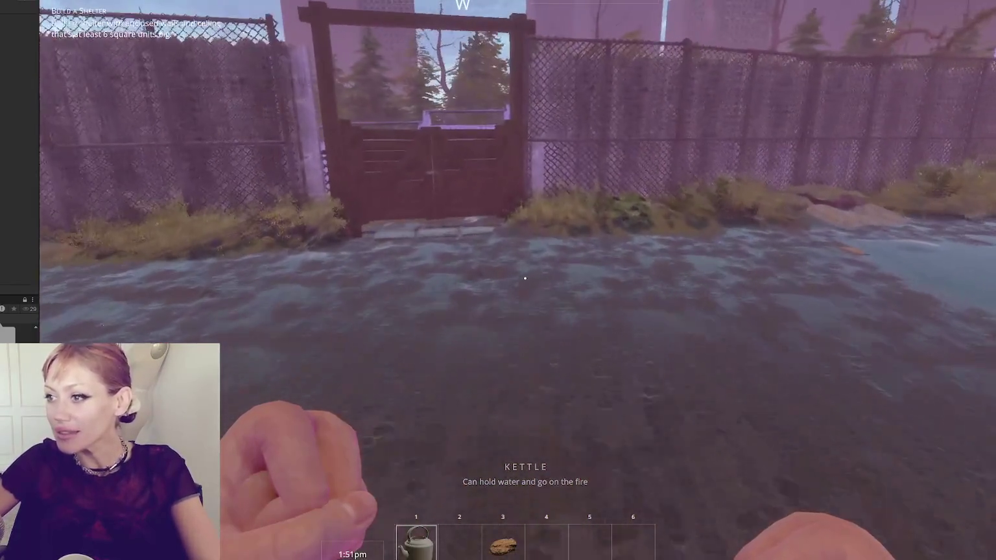
pyautogui.press('w')
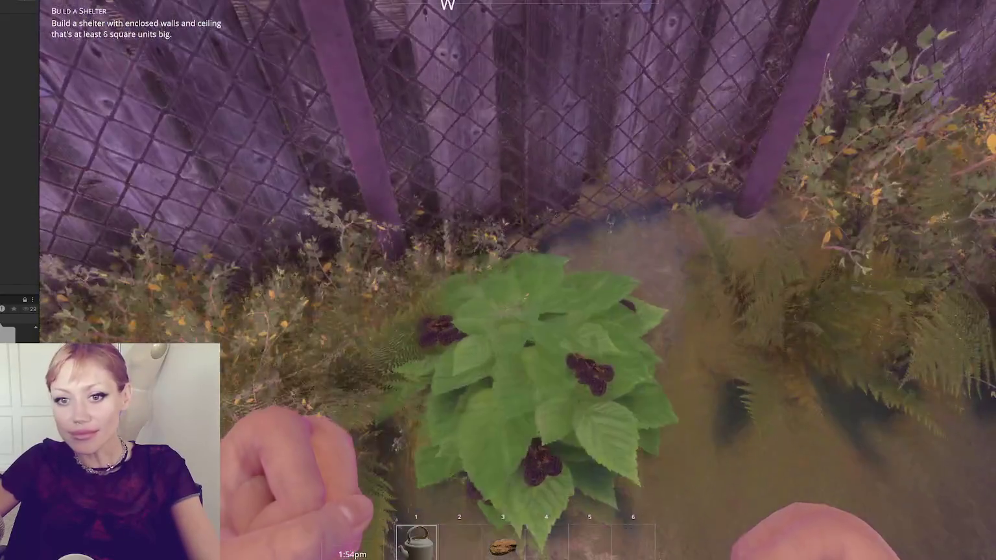
pyautogui.press('e')
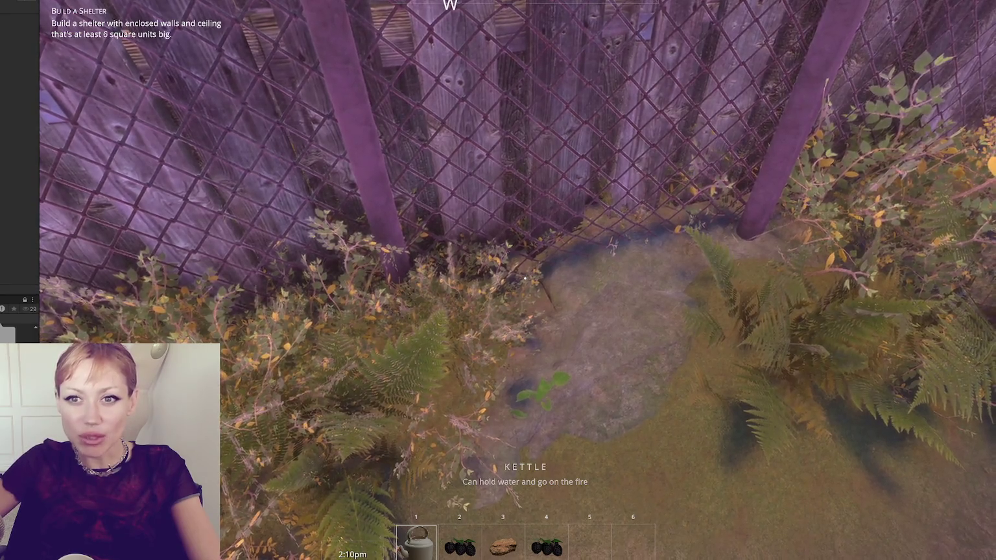
pyautogui.click(525, 279)
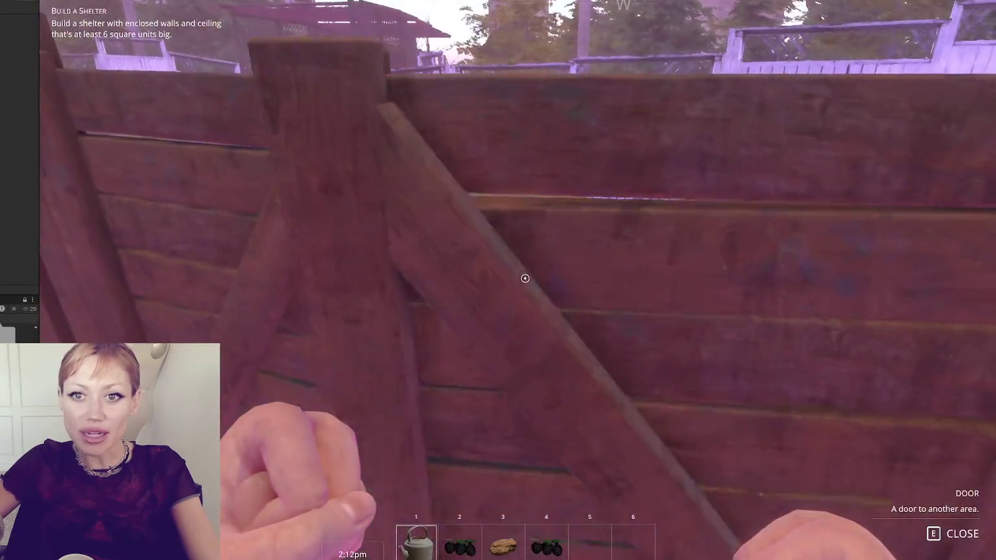
pyautogui.press('e')
# Step: Walk down the flooded alley to the pallets and stone steps, then switch to the news article
pyautogui.press('w')
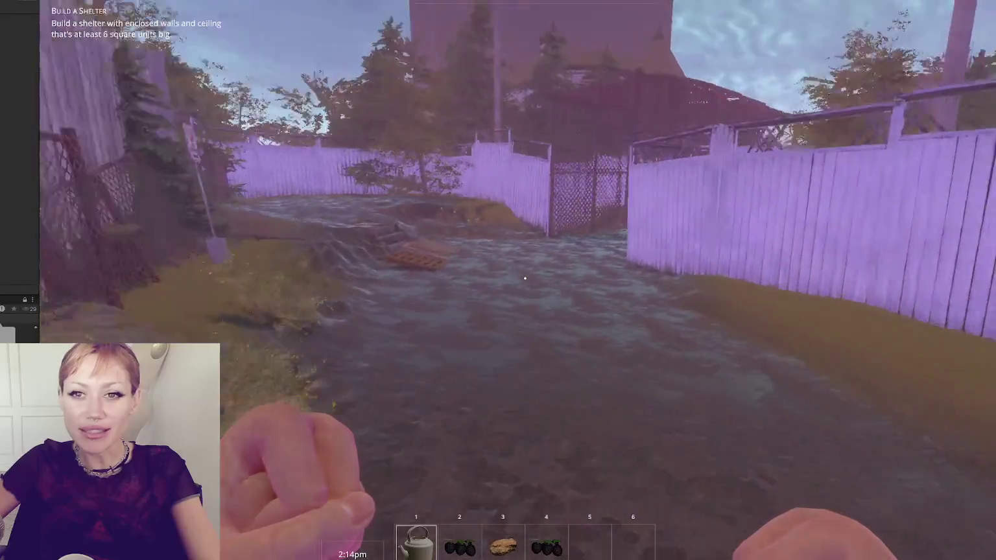
pyautogui.press('w')
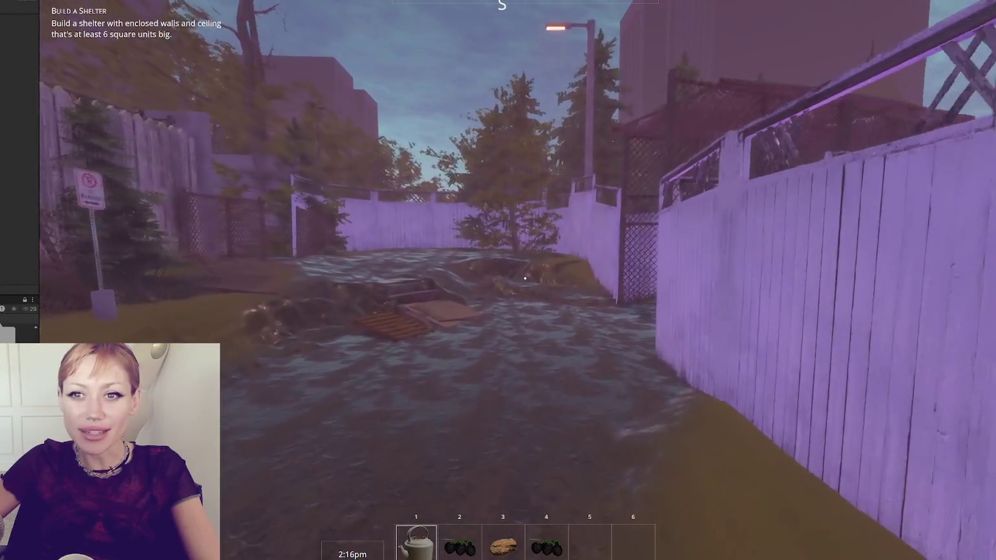
pyautogui.press('w')
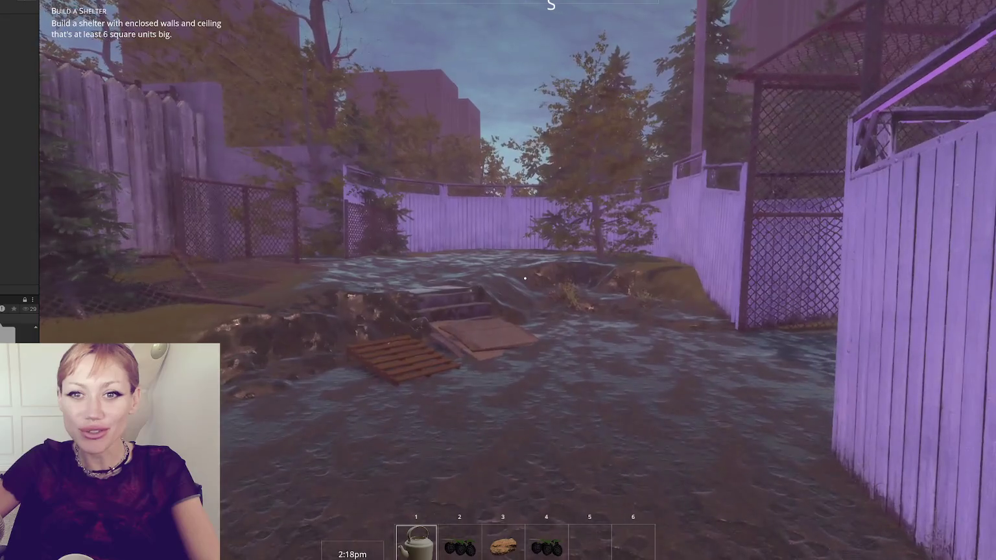
pyautogui.press('w')
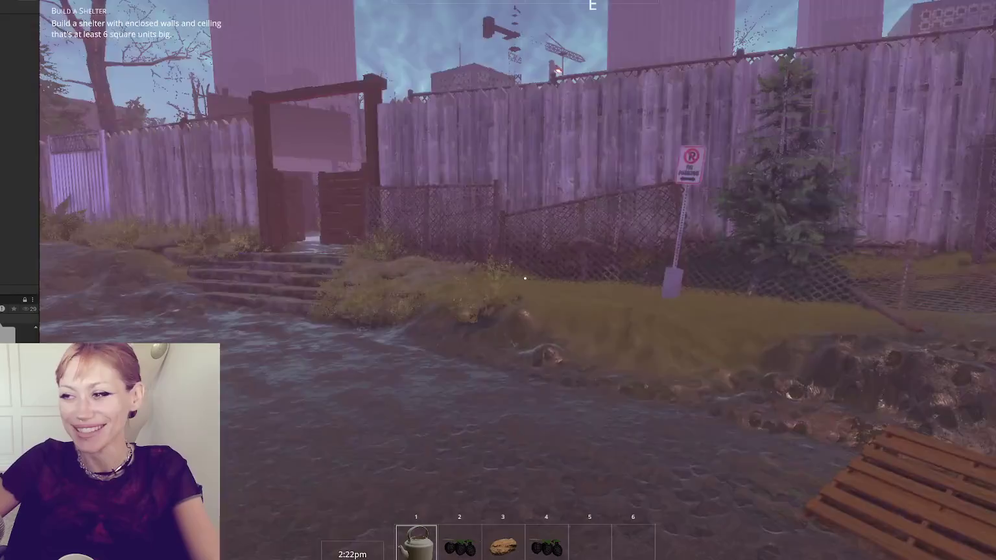
pyautogui.moveTo(525, 278)
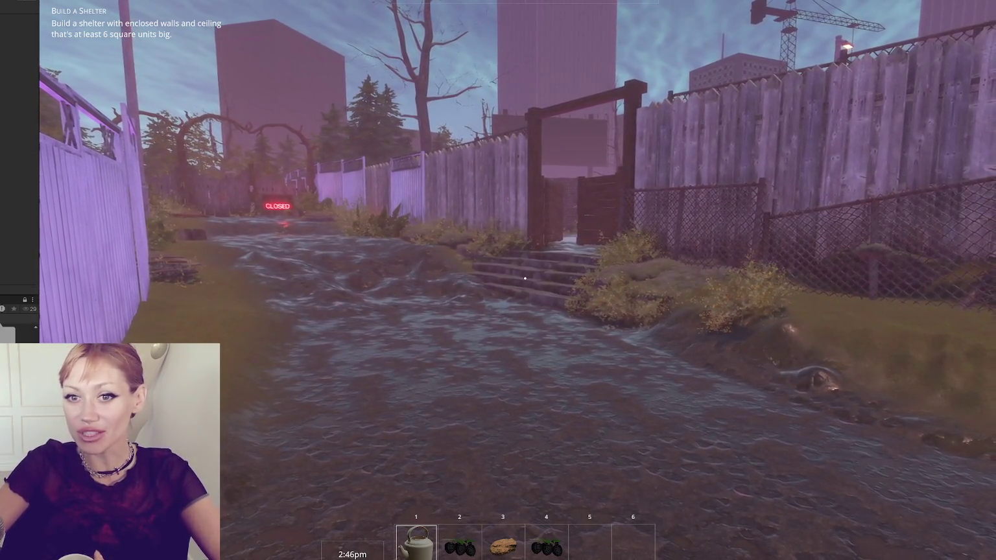
pyautogui.press('w')
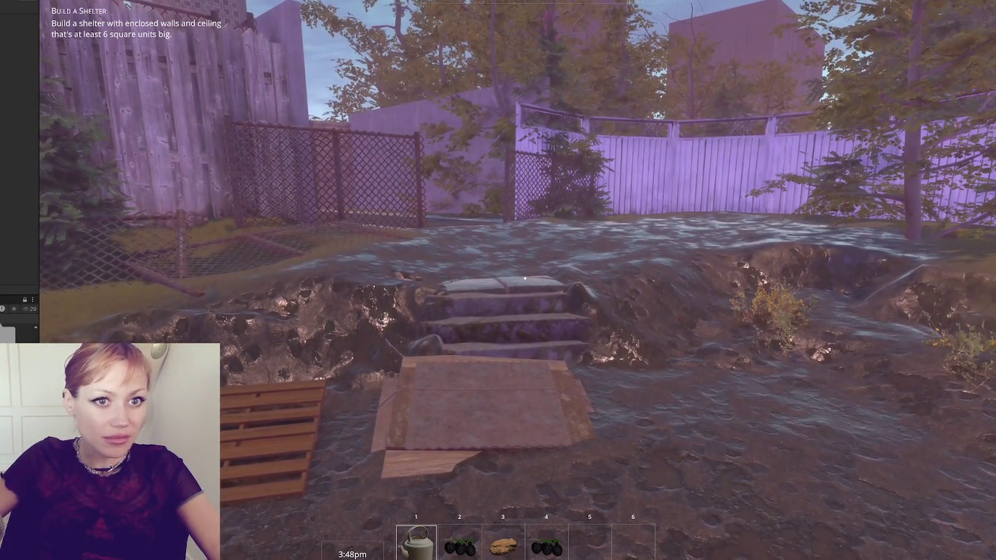
pyautogui.hotkey('alt', 'Tab')
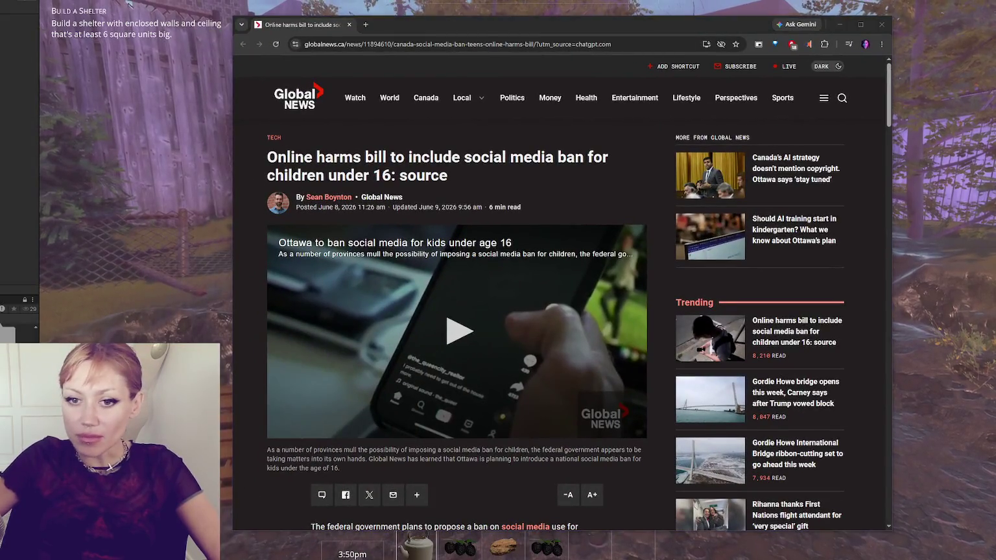
pyautogui.moveTo(594, 26)
pyautogui.mouseDown()
pyautogui.moveTo(565, 19)
pyautogui.moveTo(618, 31)
pyautogui.moveTo(616, 14)
pyautogui.moveTo(591, 0)
pyautogui.mouseUp()
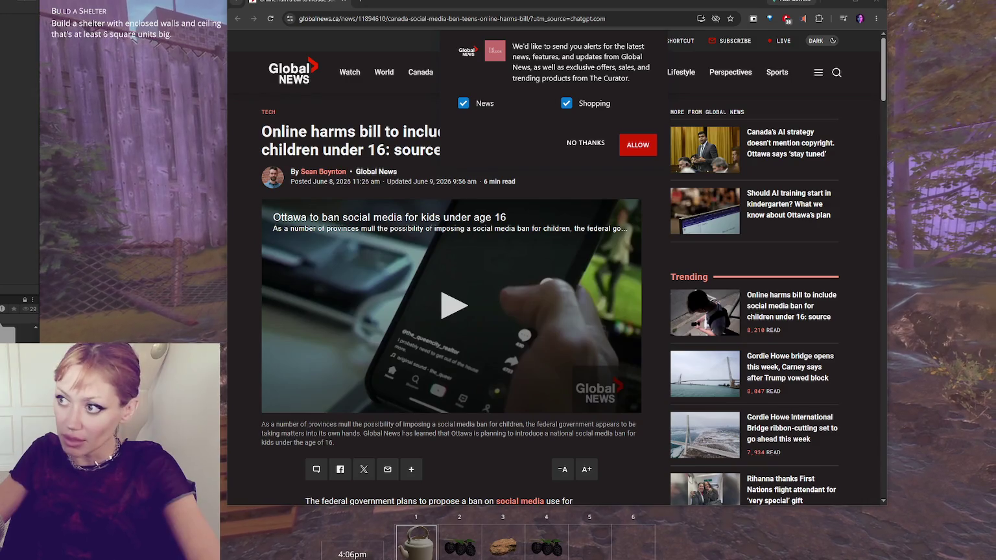
pyautogui.hotkey('alt', 'Tab')
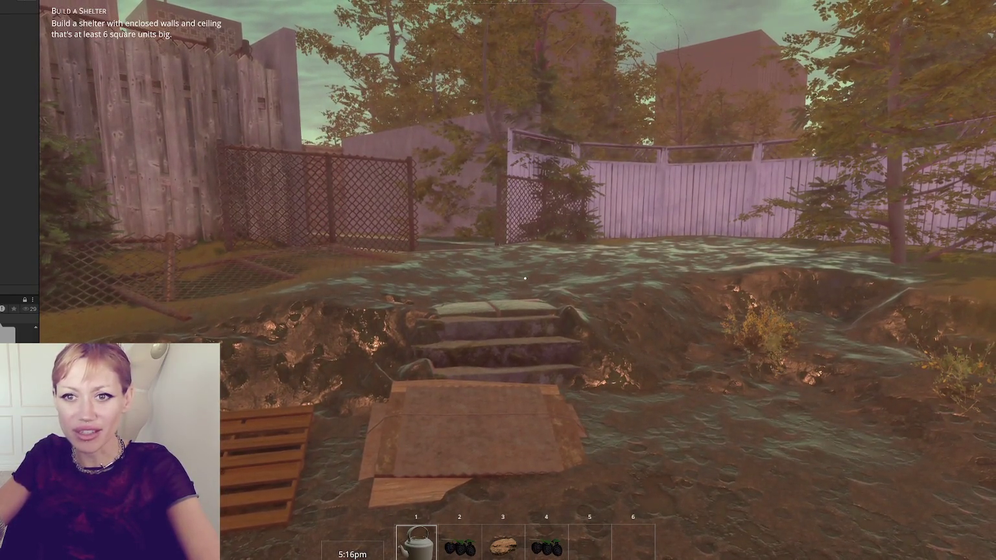
pyautogui.press('w')
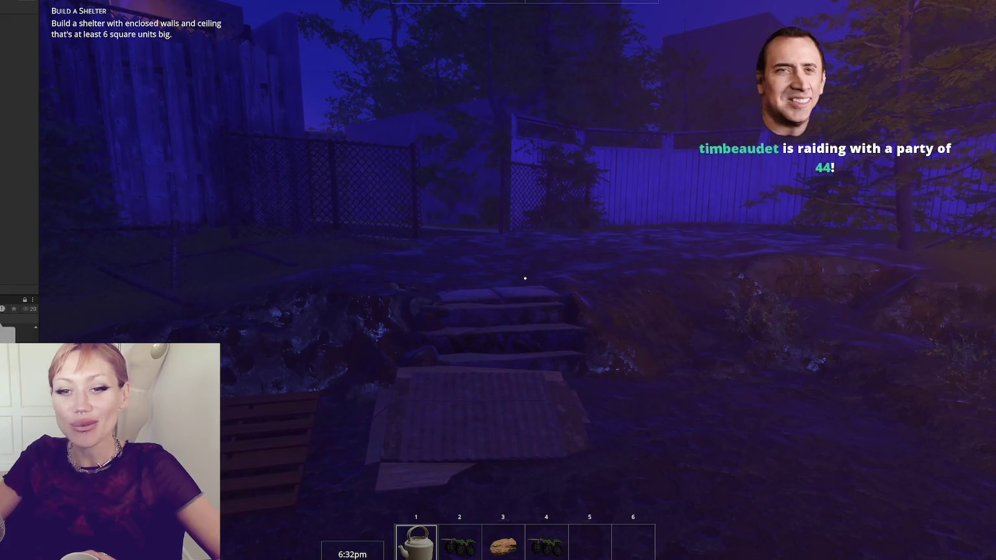
pyautogui.press('w')
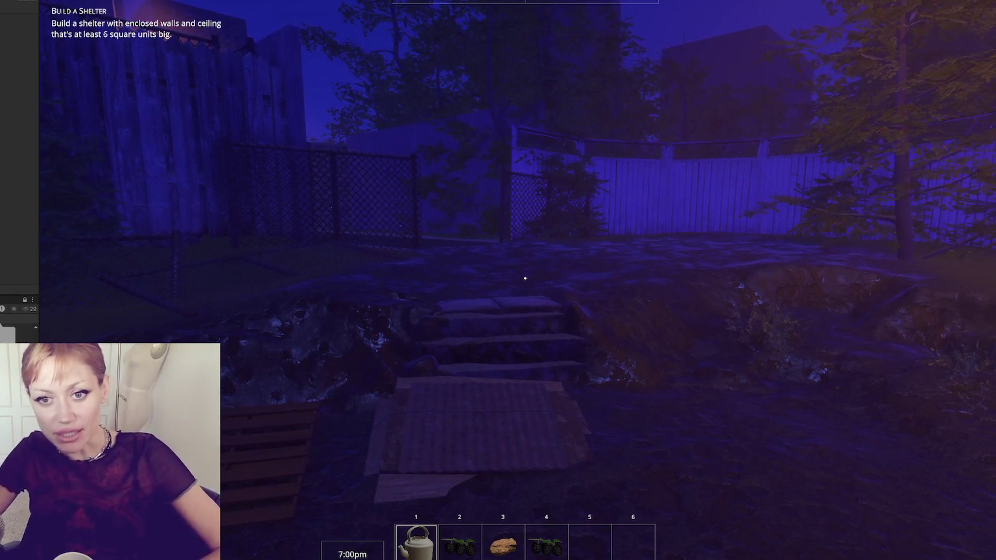
pyautogui.click(525, 278)
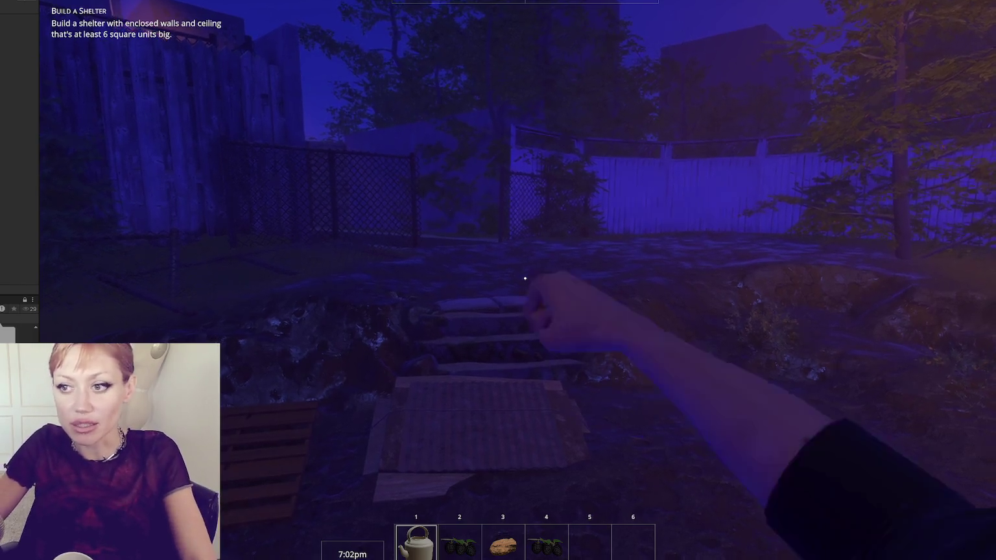
# Step: Walk through the narrow alley past the shed up to the red CLOSED sign
pyautogui.press('w')
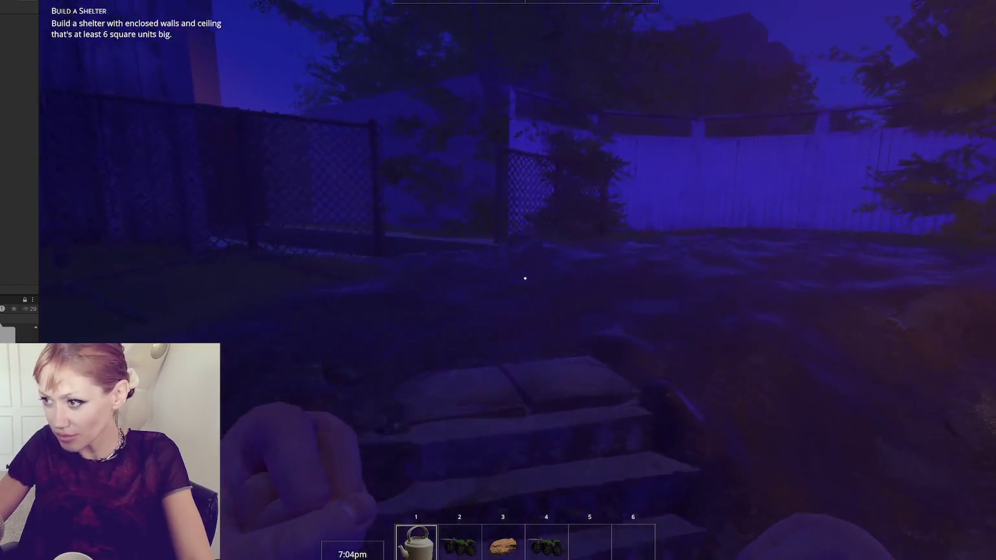
pyautogui.press('w')
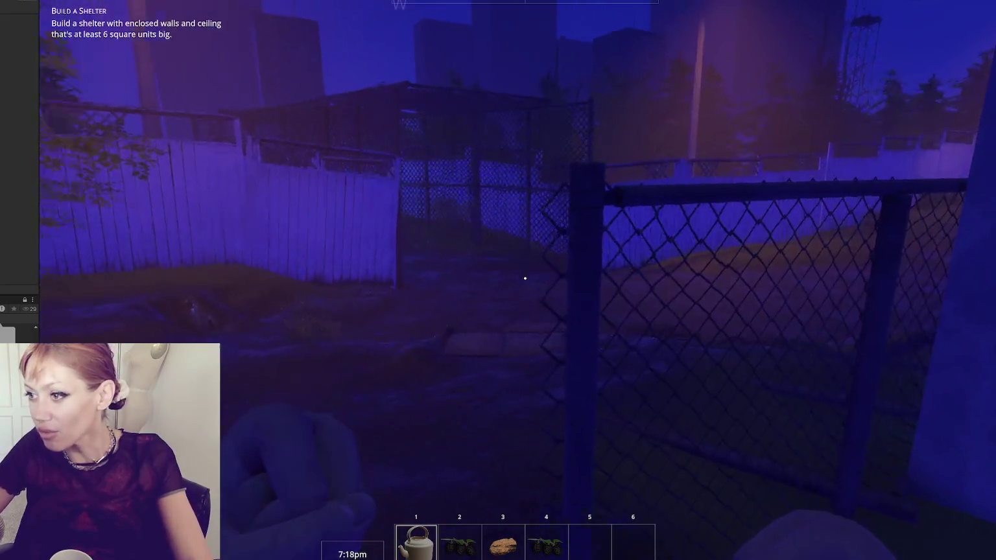
pyautogui.press('w')
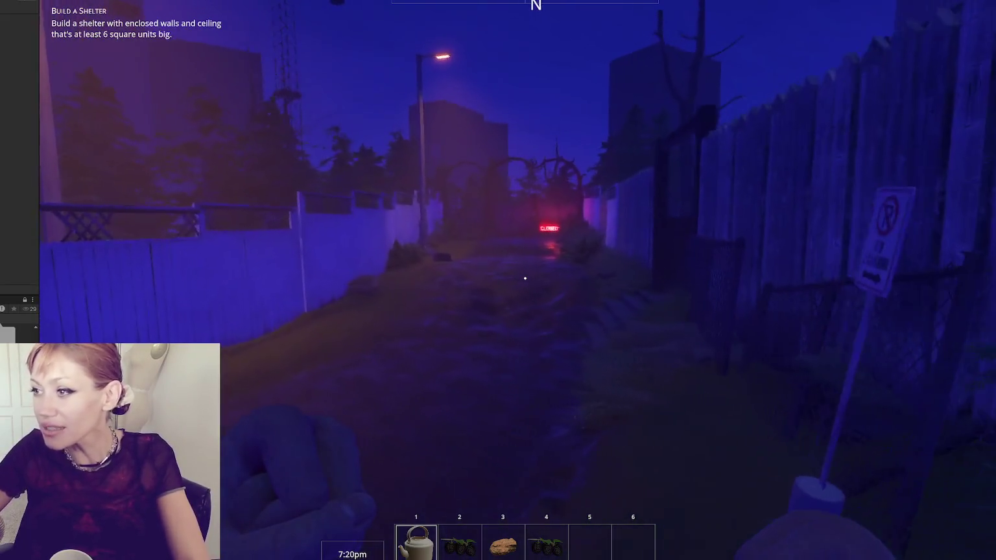
pyautogui.press('w')
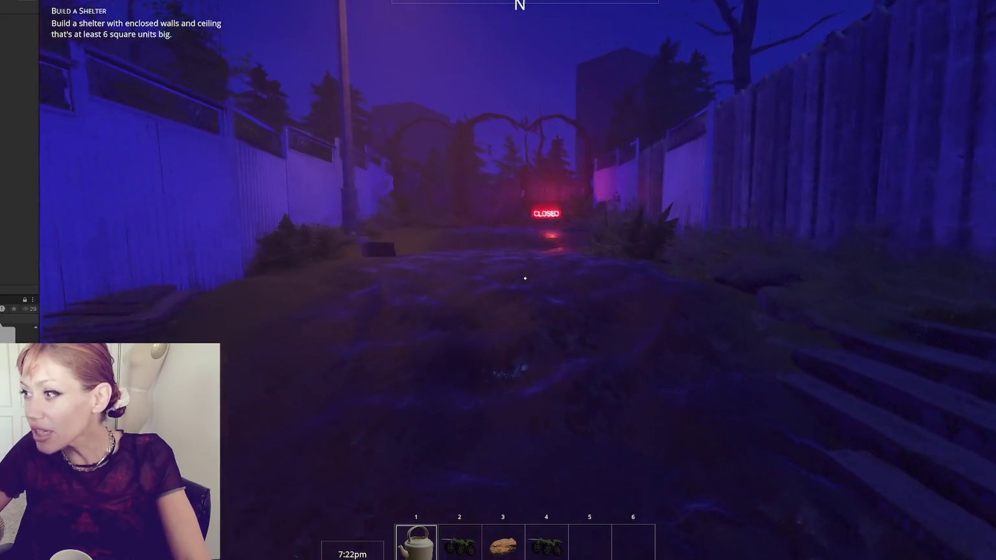
pyautogui.press('w')
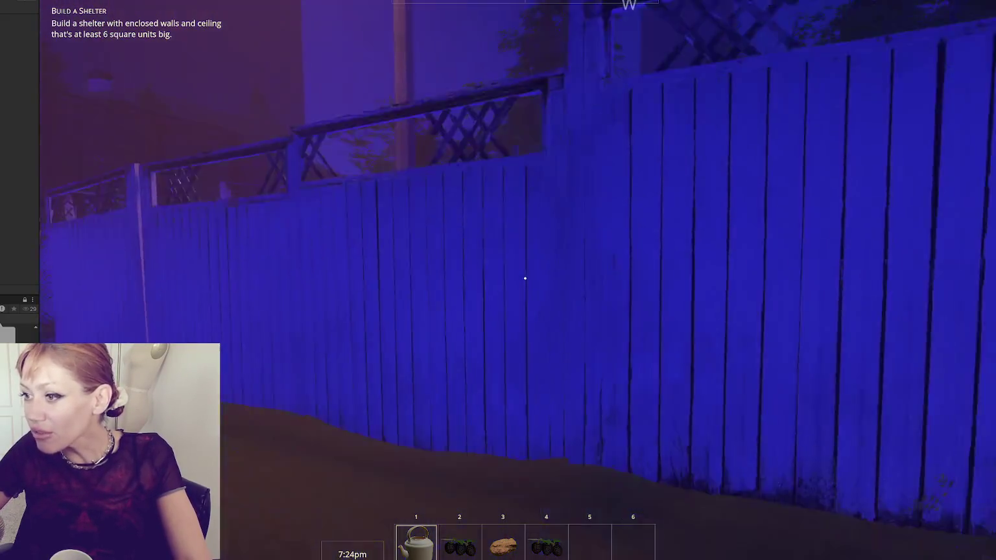
pyautogui.press('w')
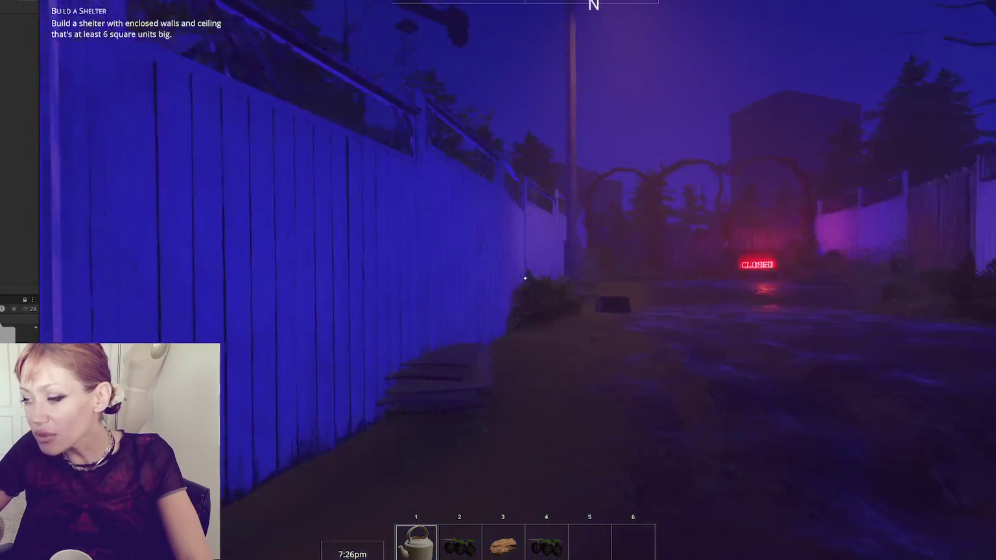
pyautogui.press('w')
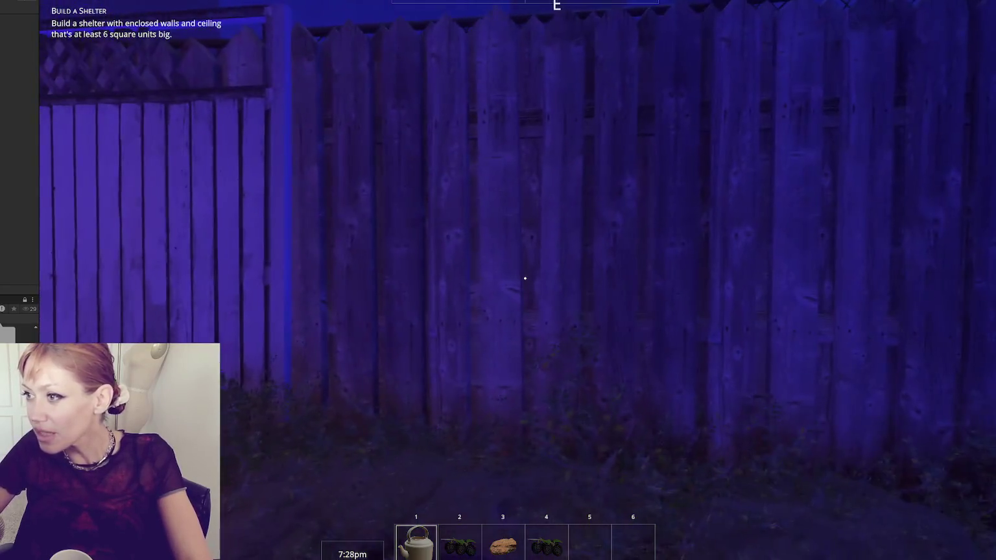
pyautogui.press('w')
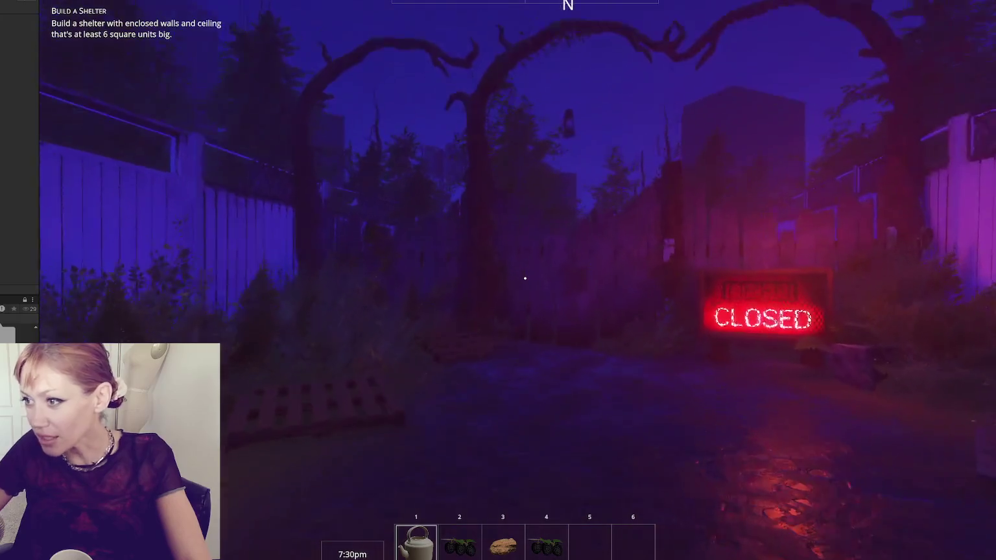
# Step: Continue past the sign through the yard and walk past the raised garden beds
pyautogui.press('w')
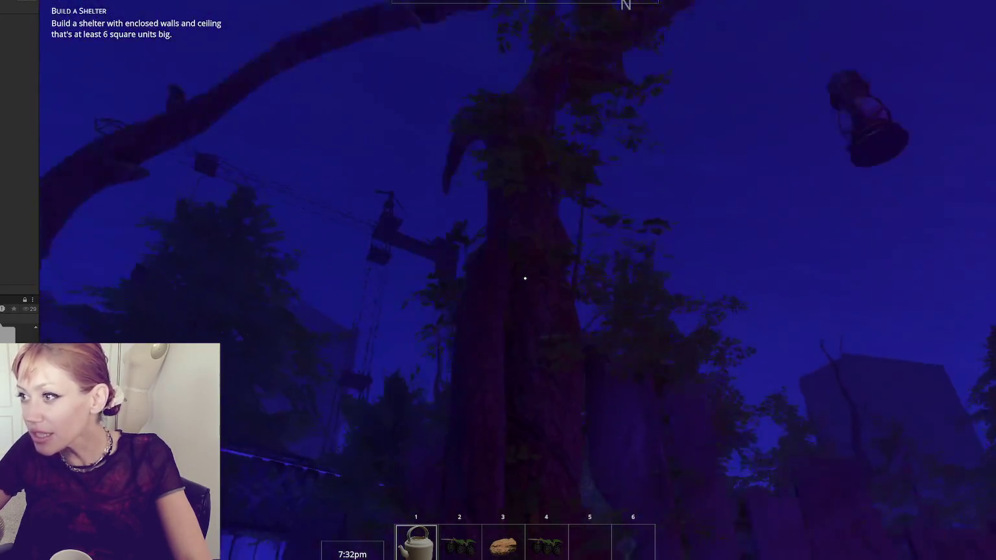
pyautogui.press('w')
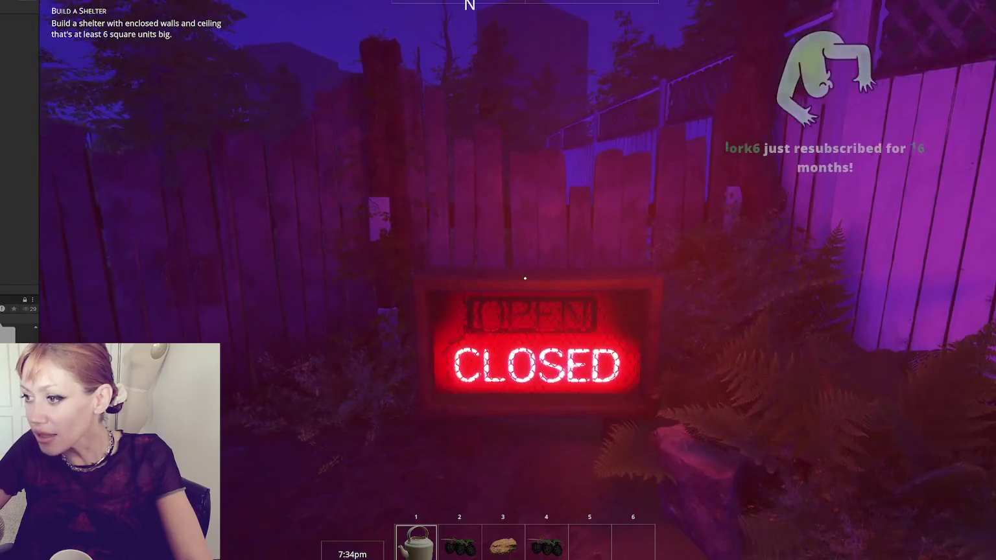
pyautogui.press('w')
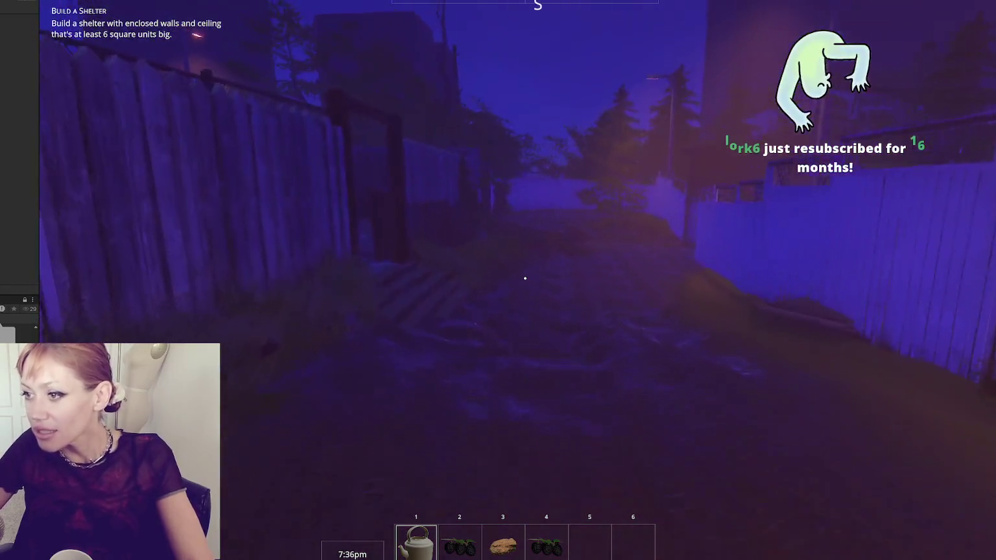
pyautogui.press('w')
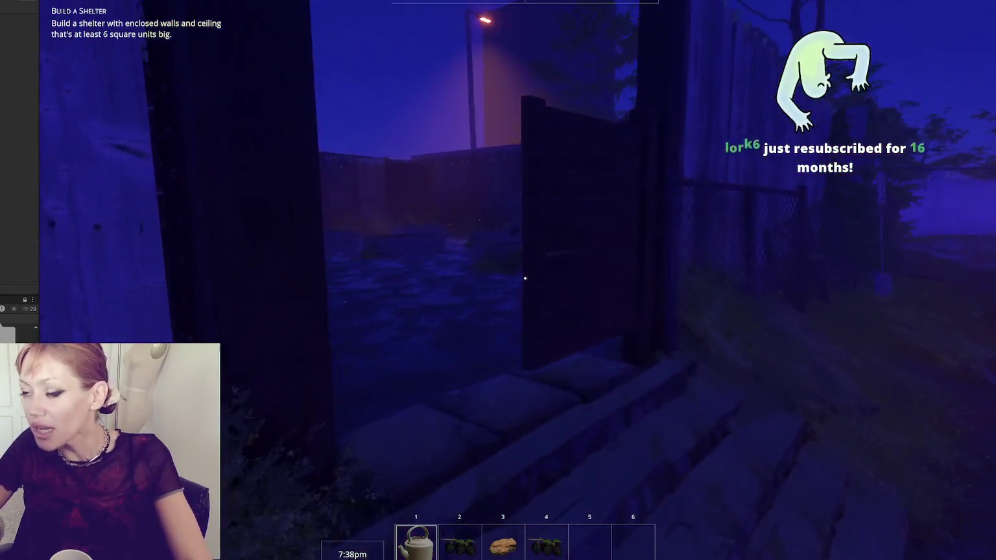
pyautogui.press('w')
pyautogui.press('w')
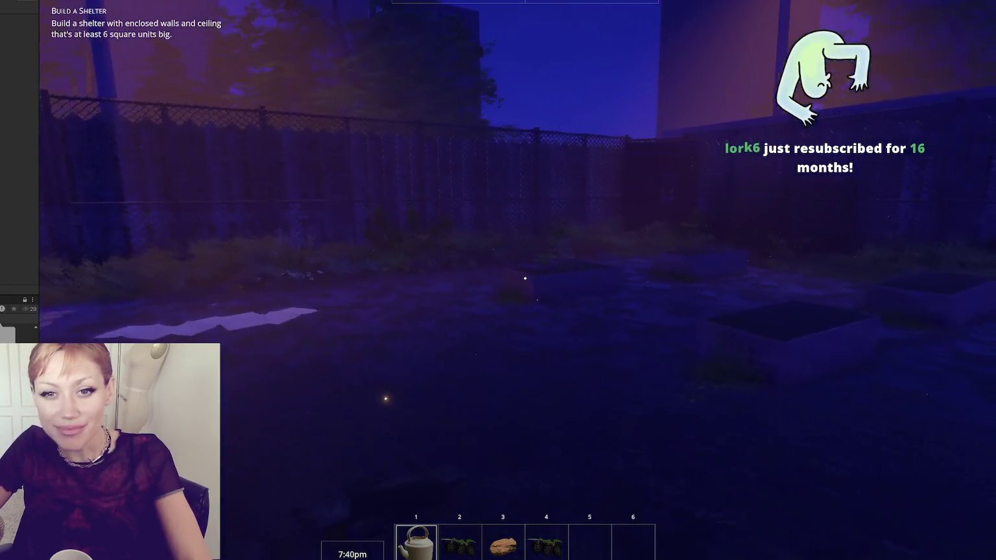
pyautogui.press('w')
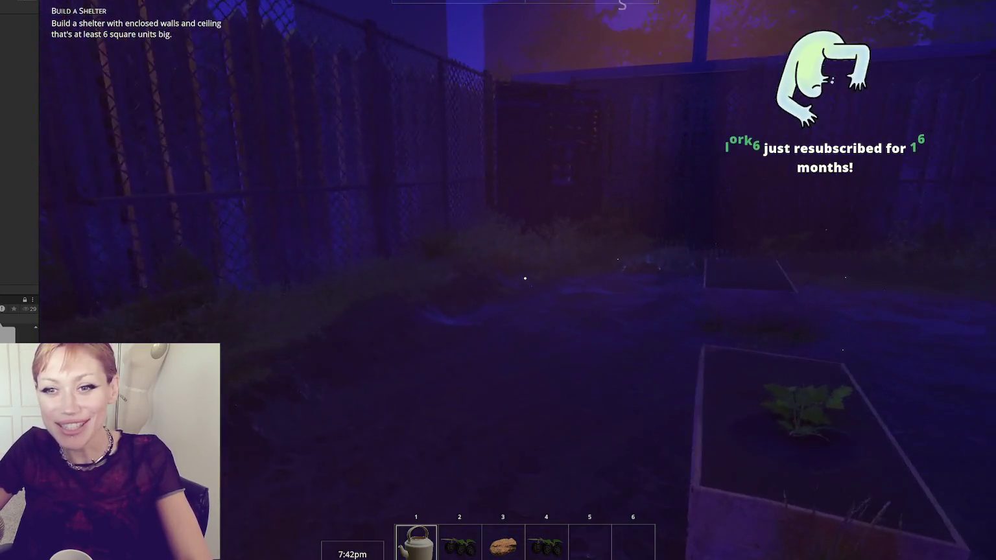
pyautogui.press('w')
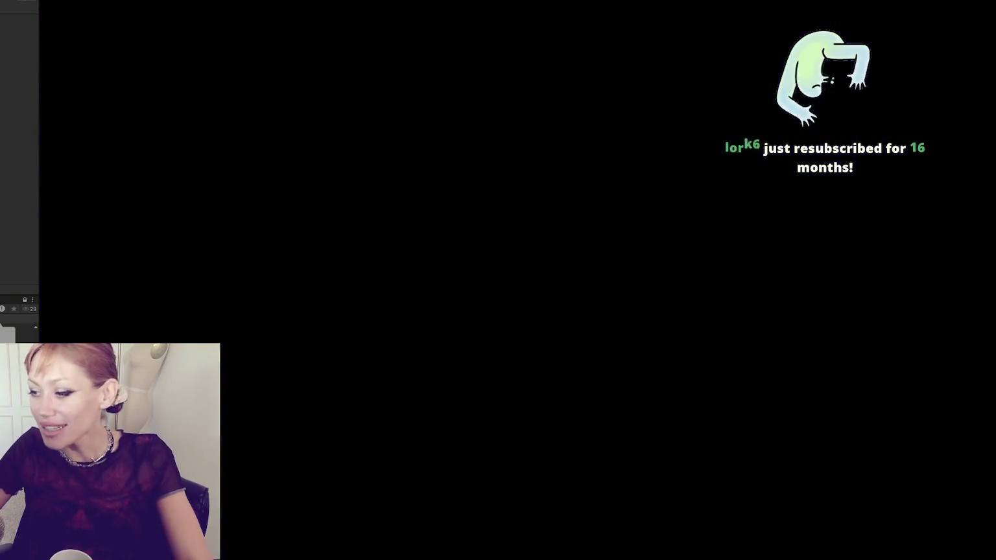
# Step: Eat the wildberries, pick up the first stone into slot 3, and place then retake the kettle
pyautogui.press('2')
pyautogui.click(525, 278)
pyautogui.press('3')
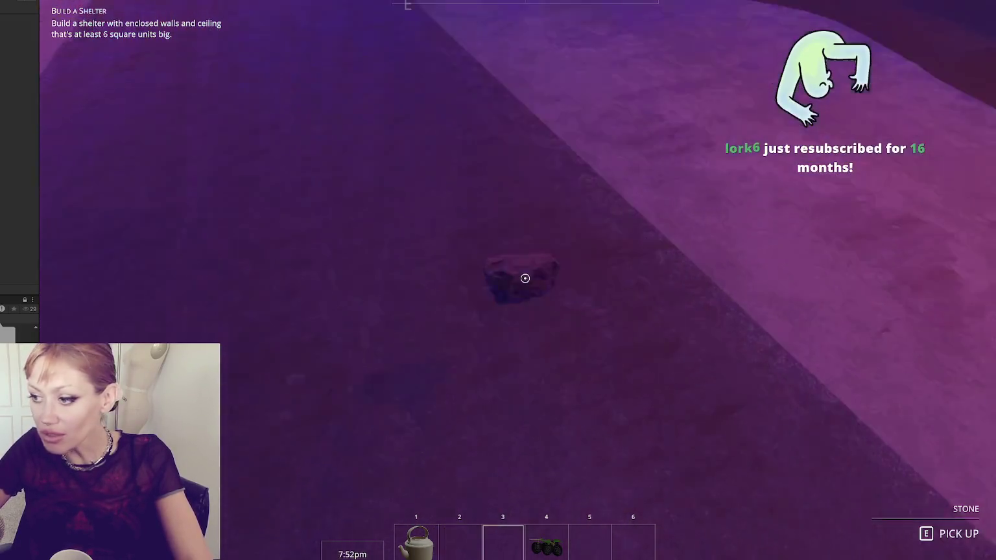
pyautogui.press('e')
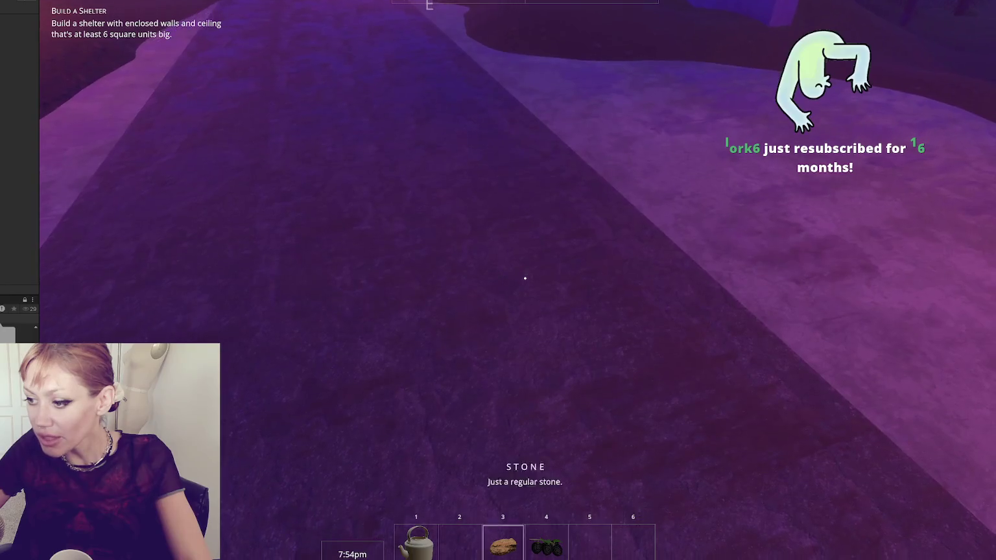
pyautogui.press('1')
pyautogui.click(525, 278)
pyautogui.press('s')
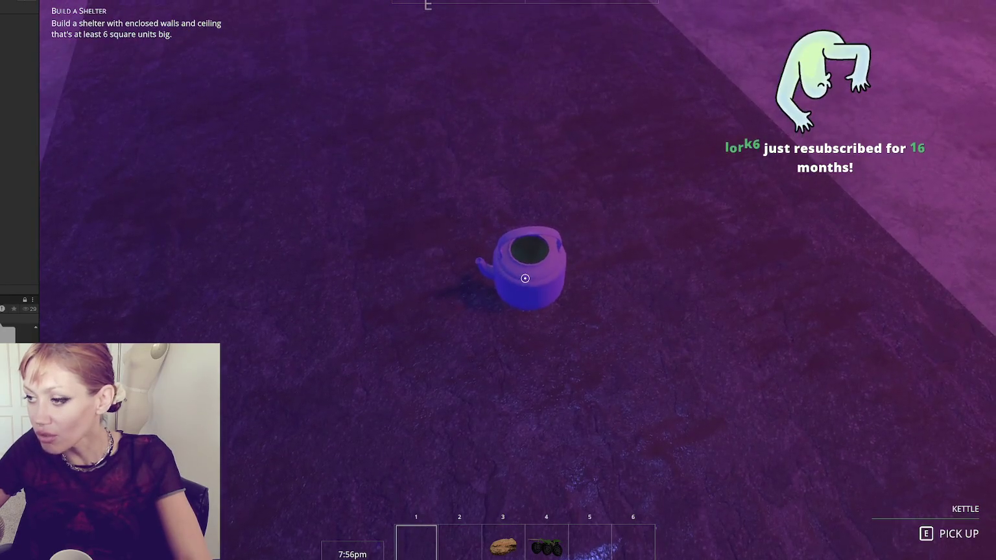
pyautogui.press('e')
# Step: Walk through the fence gap onto the lamp-lit street toward the brick house and end wall
pyautogui.press('w')
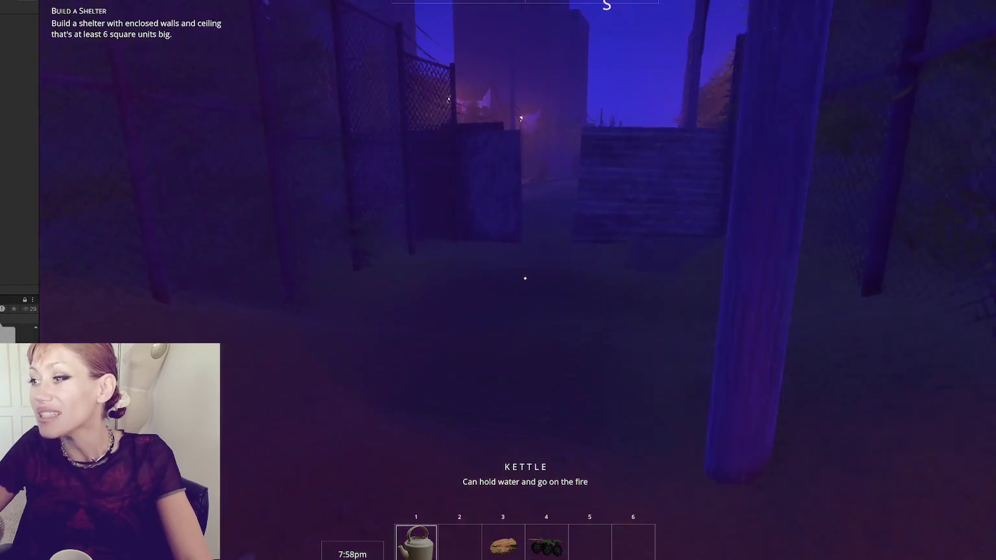
pyautogui.press('w')
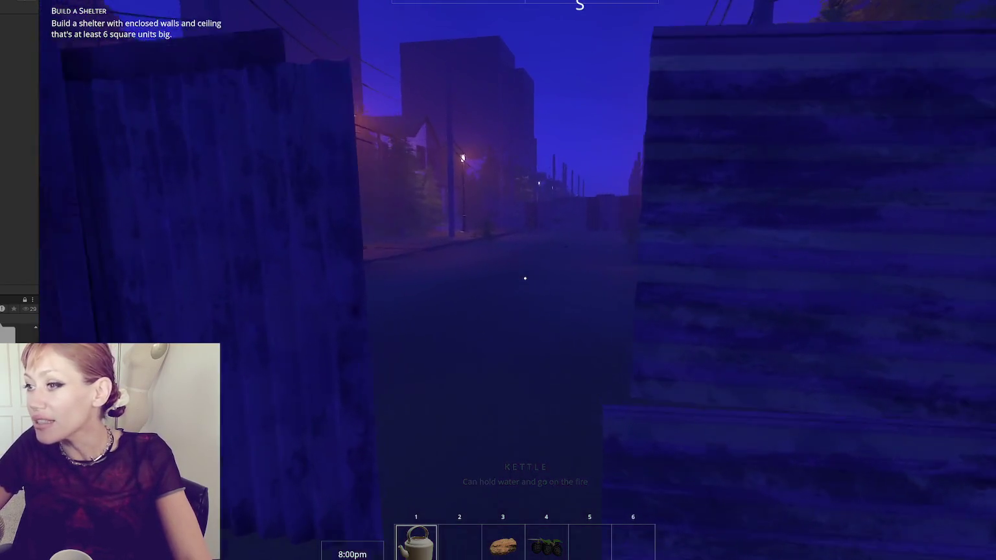
pyautogui.press('w')
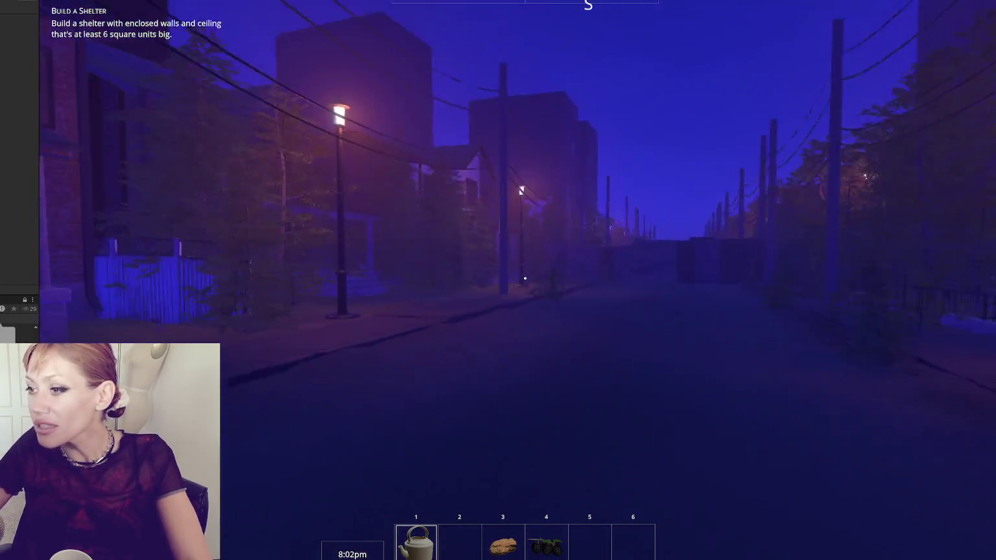
pyautogui.press('w')
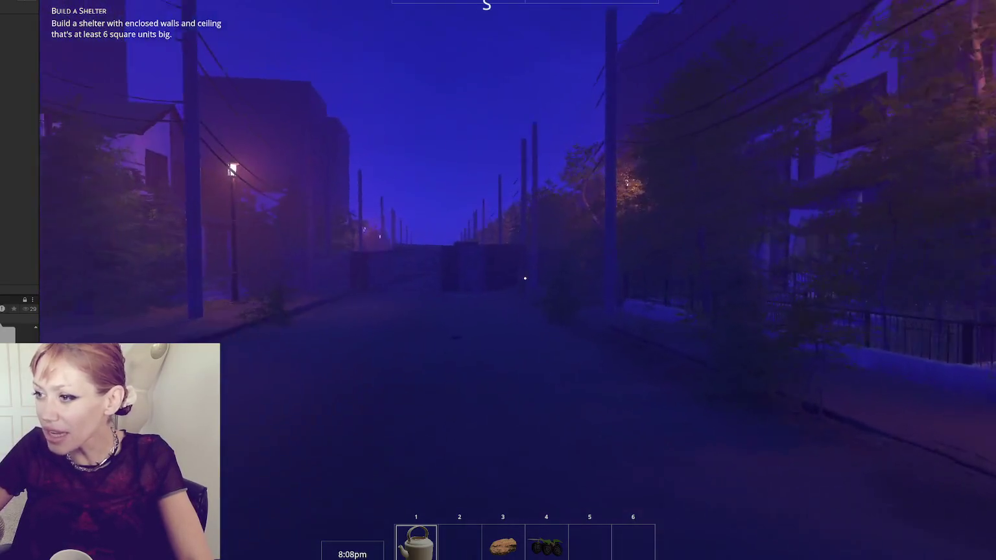
pyautogui.press('w')
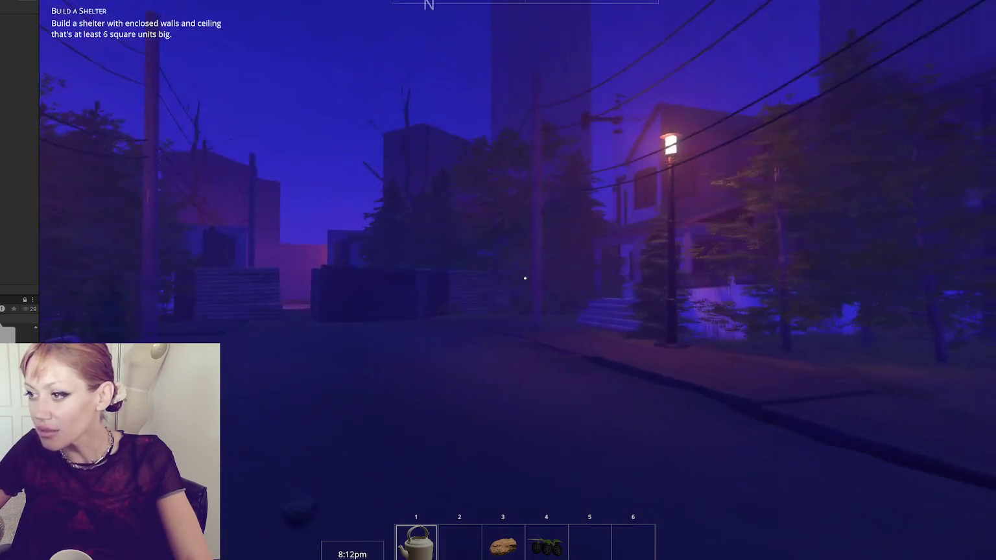
pyautogui.press('shift')
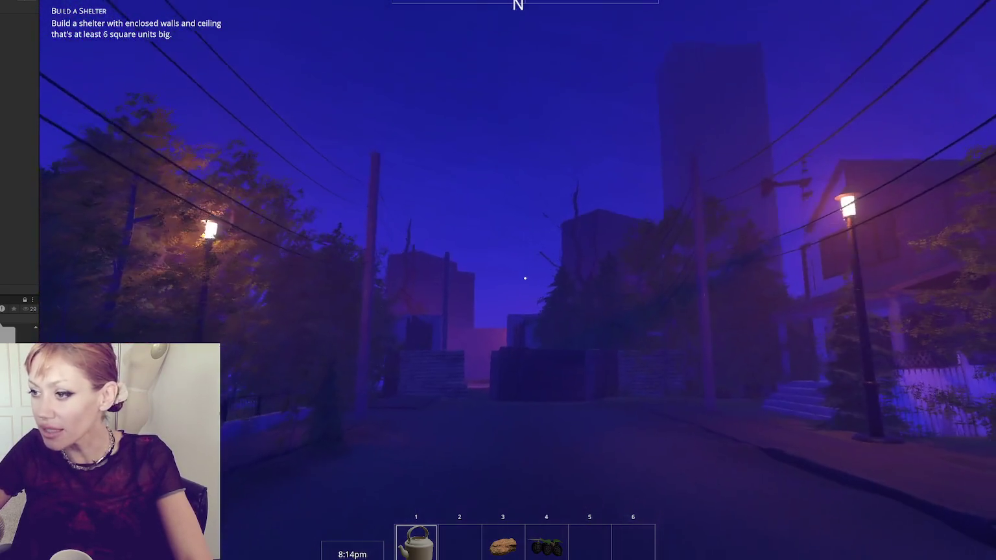
pyautogui.press('s')
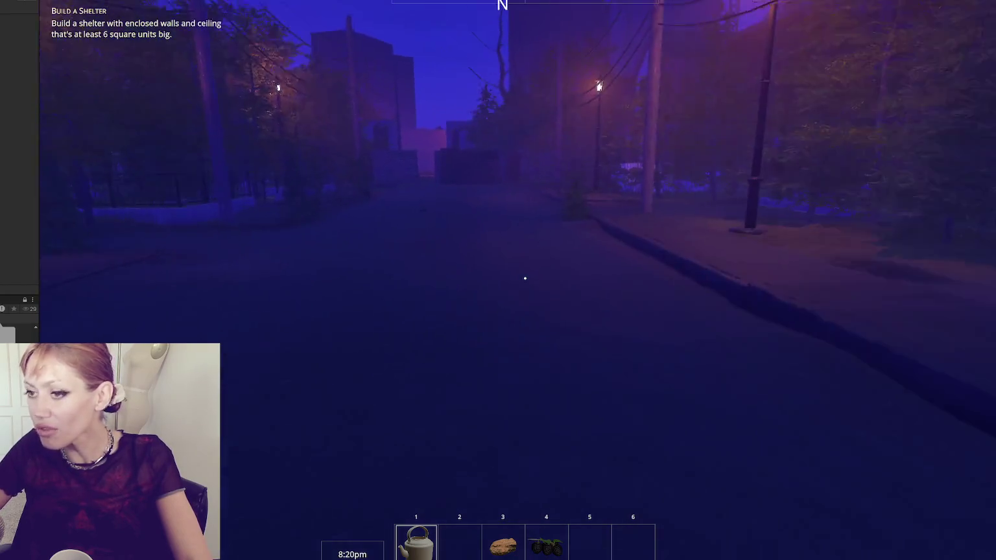
# Step: Walk north, pick up the second stone from the road, and pause to view the stats
pyautogui.press('w')
pyautogui.press('w')
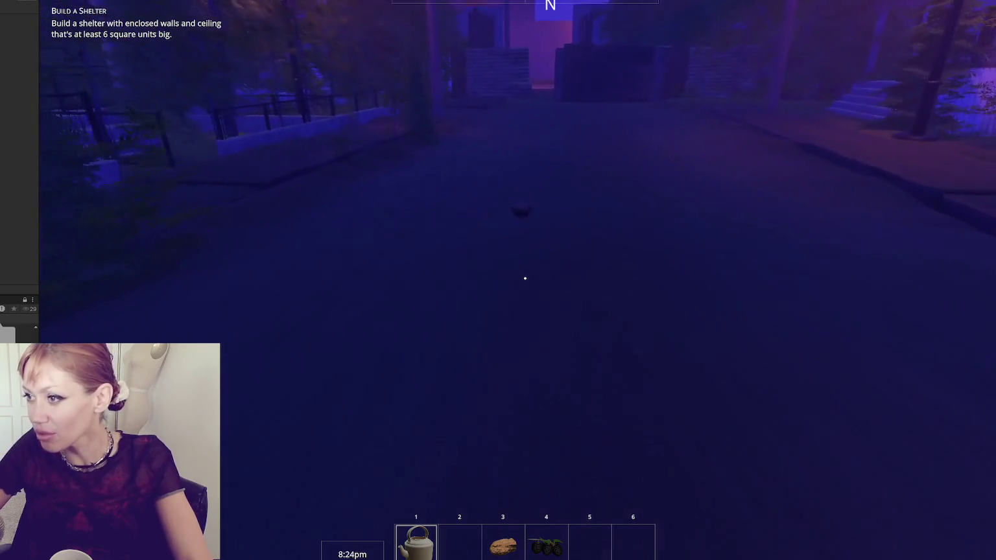
pyautogui.press('e')
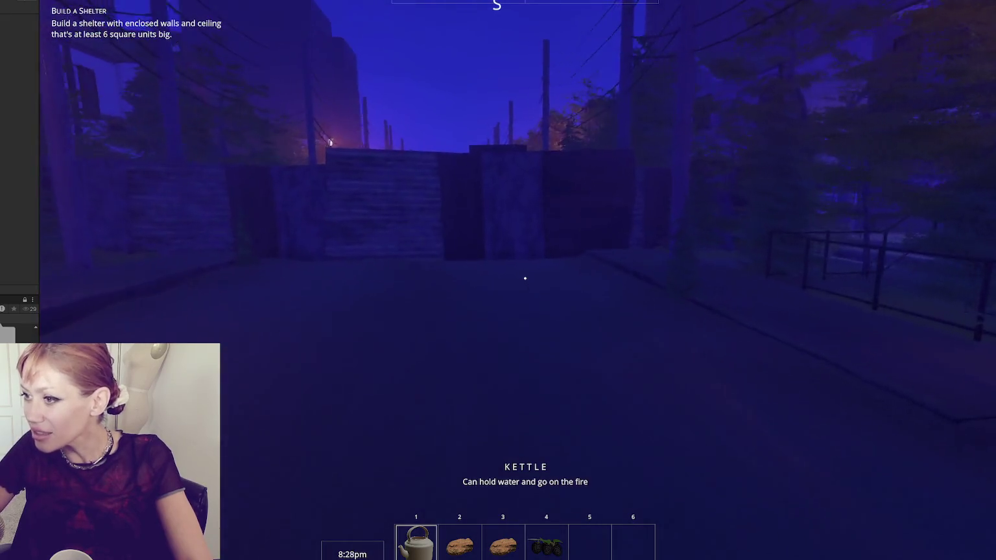
pyautogui.press('w')
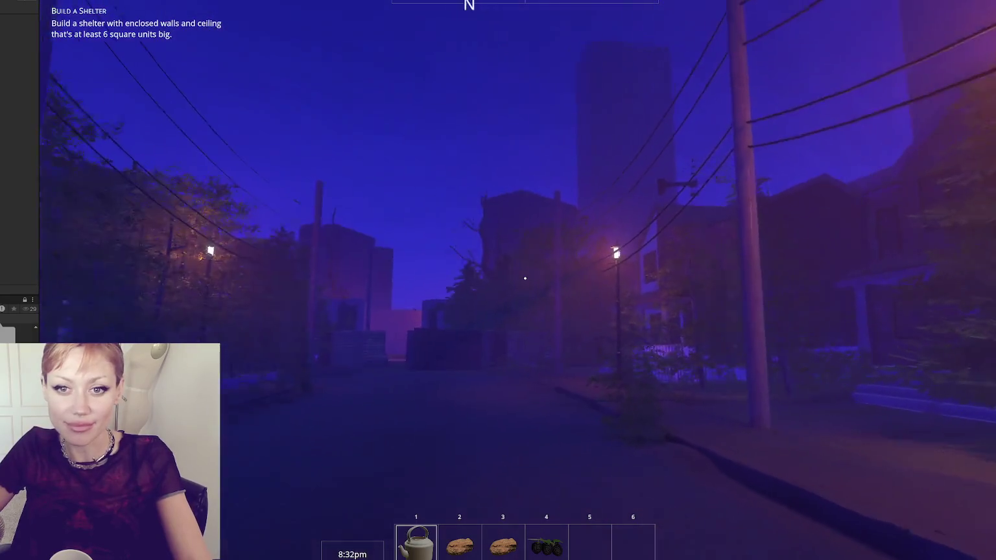
pyautogui.press('Escape')
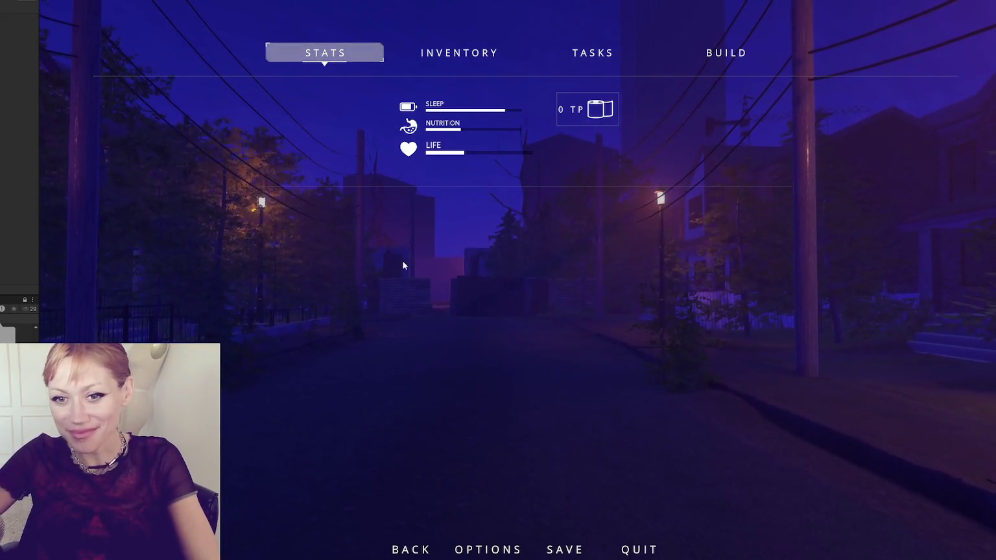
# Step: Resume play to look around the street, pause again, and exit Play mode with Ctrl+P
pyautogui.press('Escape')
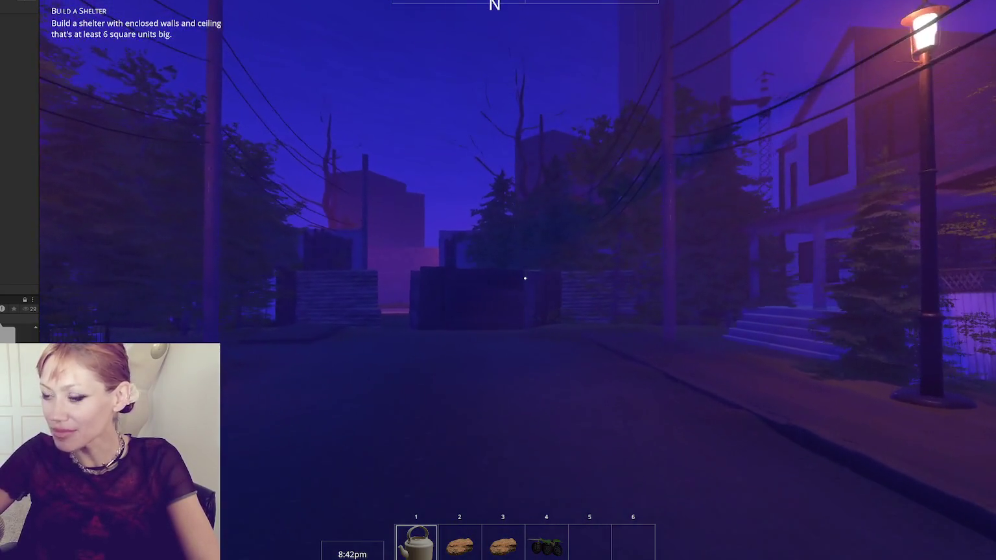
pyautogui.press('Escape')
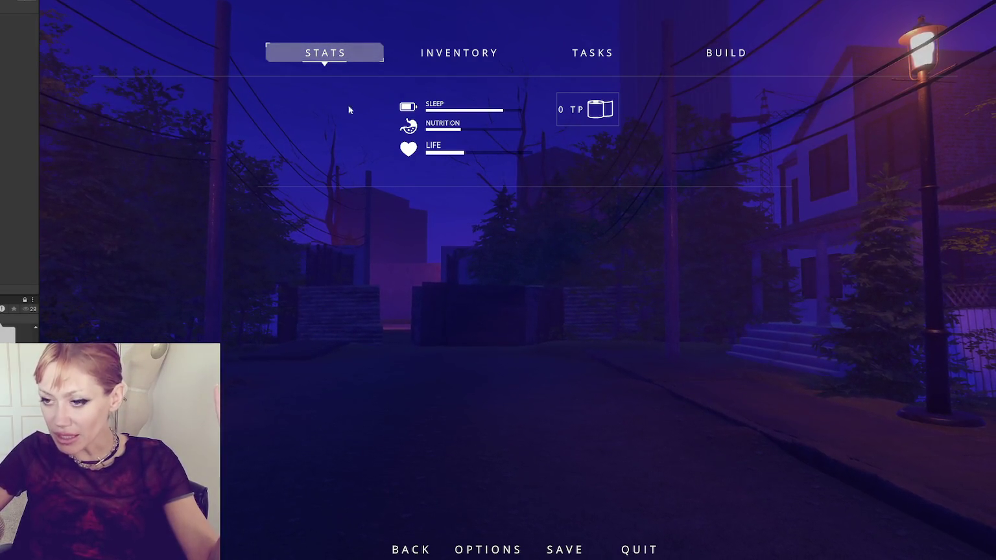
pyautogui.hotkey('ctrl', 'p')
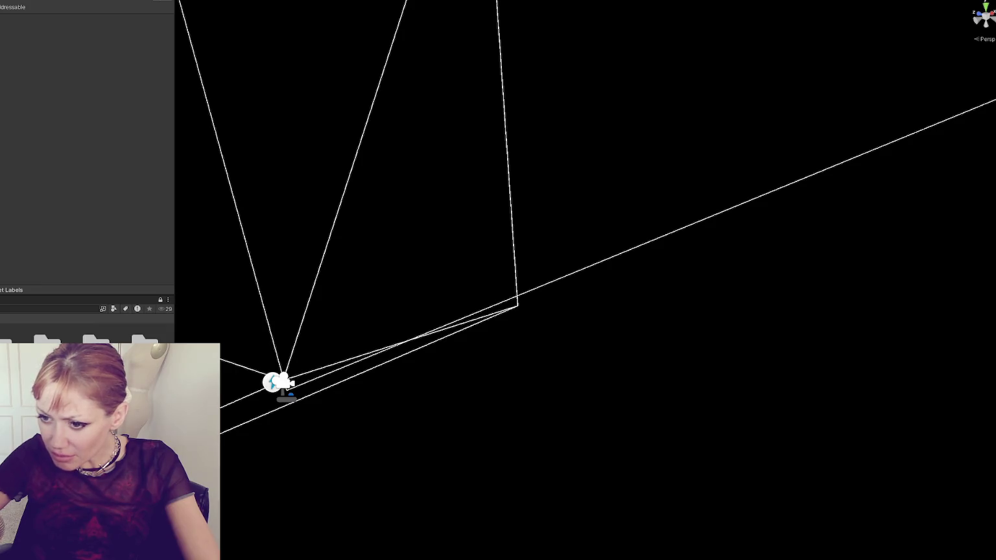
# Step: Delete the camera object, bring the city scene back, and select the terrain along the park path
pyautogui.press('Delete')
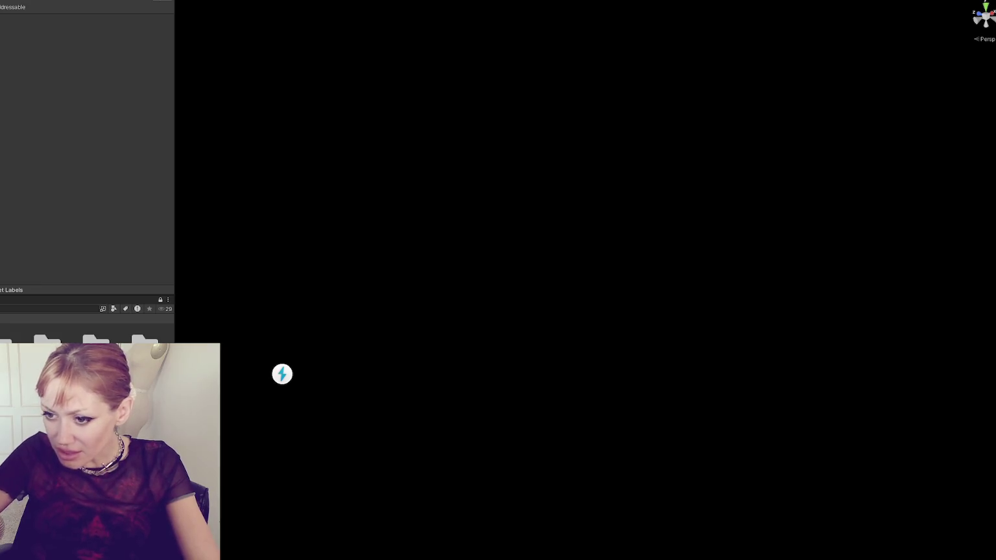
pyautogui.rightClick(26, 217)
pyautogui.click(44, 282)
pyautogui.moveTo(418, 338)
pyautogui.mouseDown()
pyautogui.moveTo(396, 311)
pyautogui.moveTo(408, 298)
pyautogui.mouseUp()
pyautogui.scroll(5, 413, 292)
pyautogui.click(466, 323)
pyautogui.moveTo(466, 323)
pyautogui.mouseDown()
pyautogui.moveTo(401, 322)
pyautogui.moveTo(405, 312)
pyautogui.moveTo(335, 300)
pyautogui.moveTo(428, 343)
pyautogui.mouseUp()
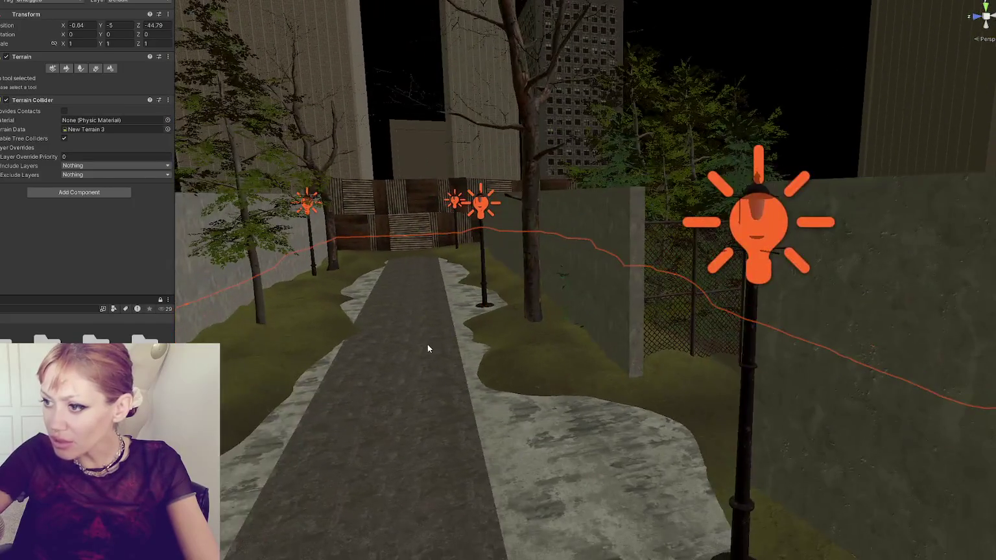
pyautogui.click(428, 345)
pyautogui.click(525, 360)
pyautogui.click(522, 360)
pyautogui.moveTo(521, 357)
pyautogui.mouseDown()
pyautogui.moveTo(552, 324)
pyautogui.moveTo(532, 329)
pyautogui.mouseUp()
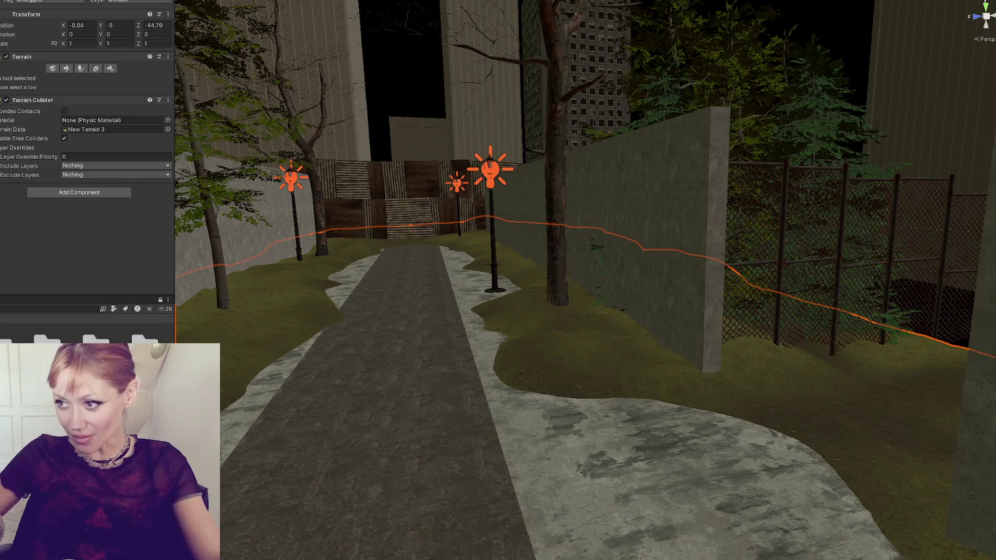
# Step: Switch the Terrain Inspector to the Paint Terrain tab and show its tool dropdown
pyautogui.click(292, 311)
pyautogui.click(377, 308)
pyautogui.click(576, 350)
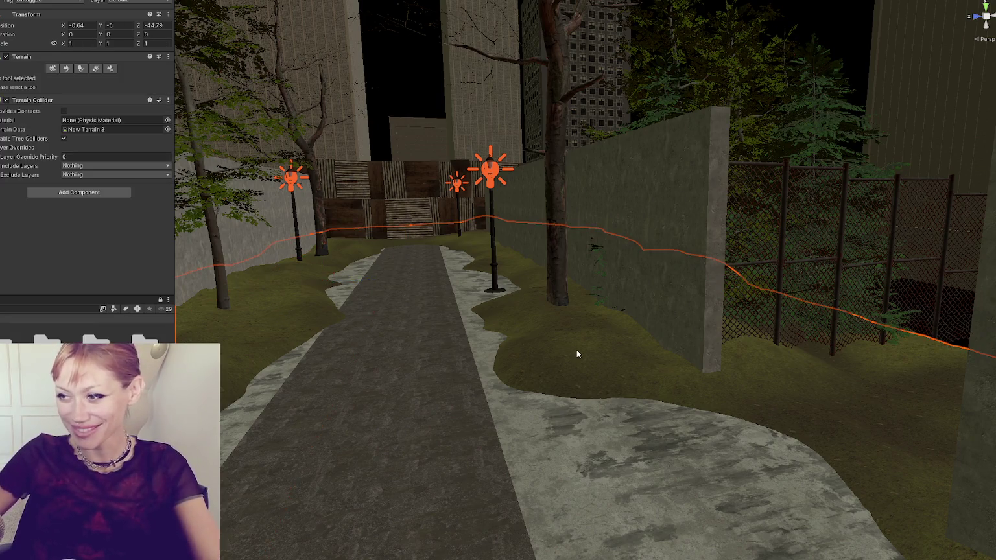
pyautogui.scroll(10, 490, 277)
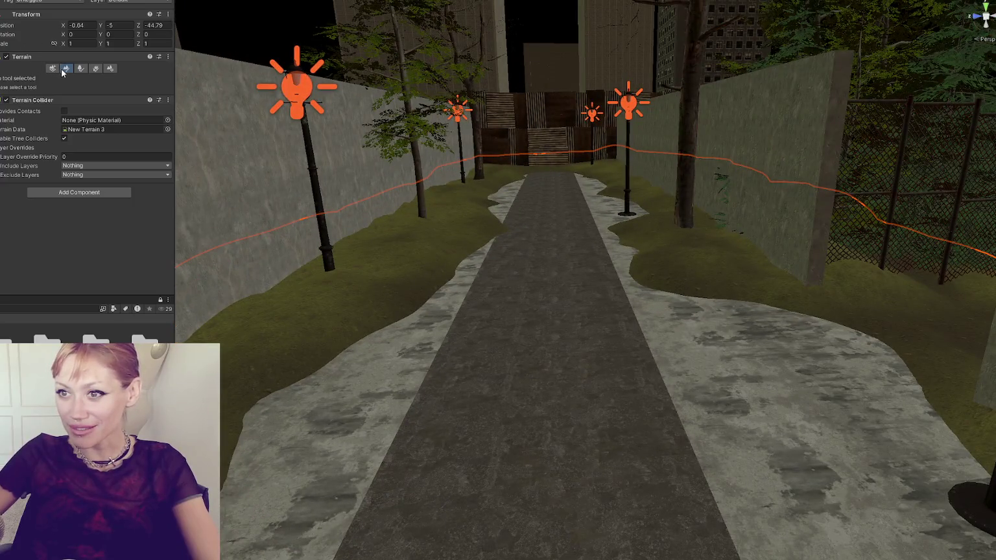
pyautogui.click(63, 68)
pyautogui.click(58, 78)
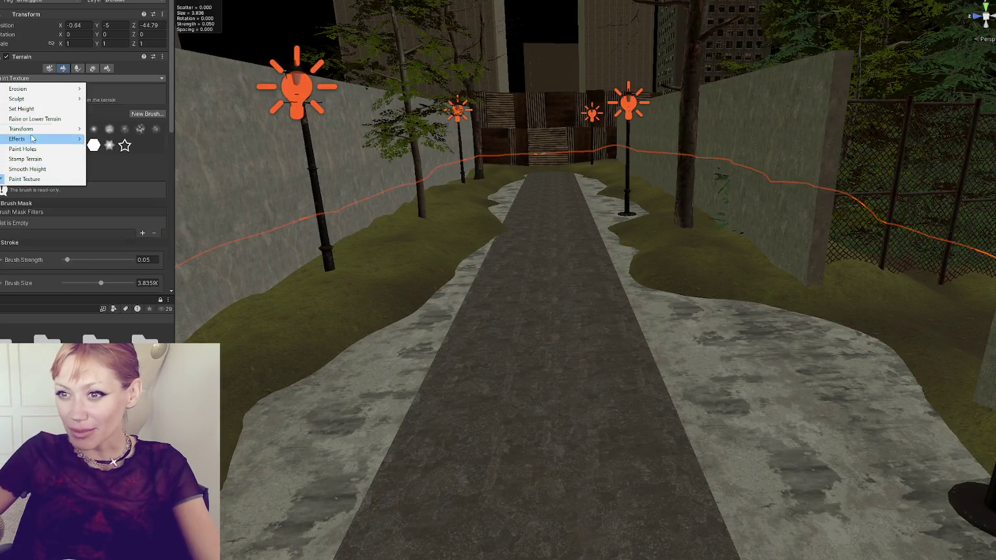
# Step: Choose the Set Height tool with Brush Strength 0.0744 and Brush Size 6.058
pyautogui.click(31, 111)
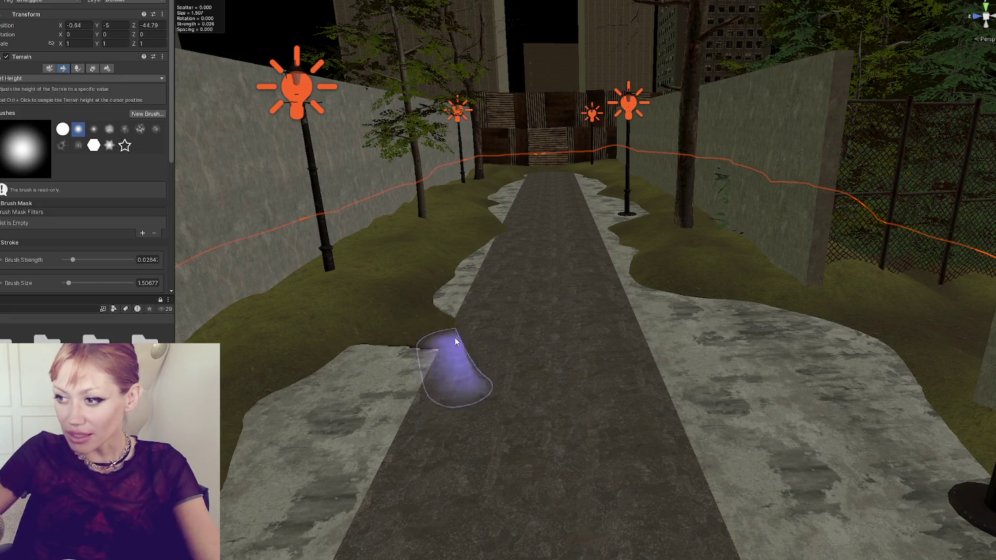
pyautogui.click(42, 75)
pyautogui.click(59, 101)
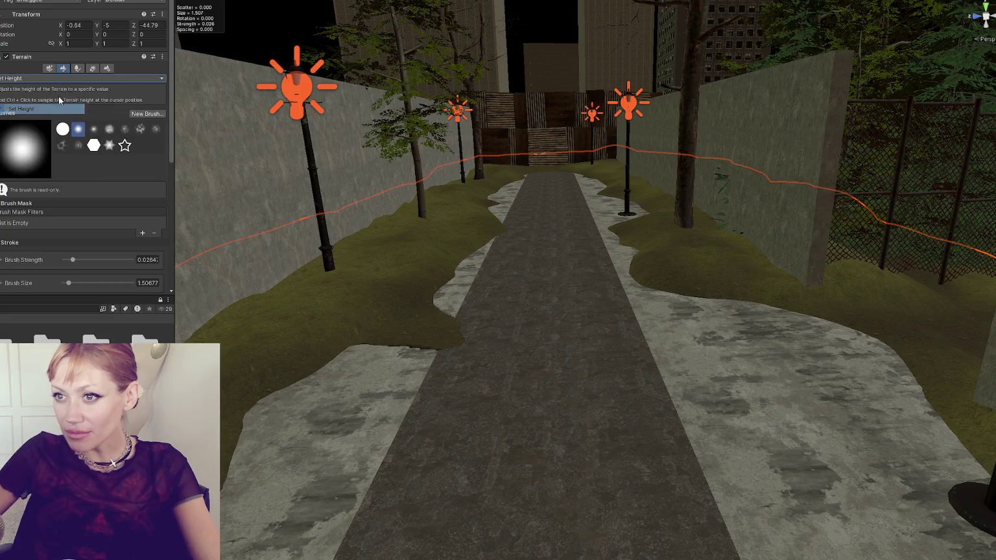
pyautogui.scroll(-3, 94, 174)
pyautogui.click(88, 160)
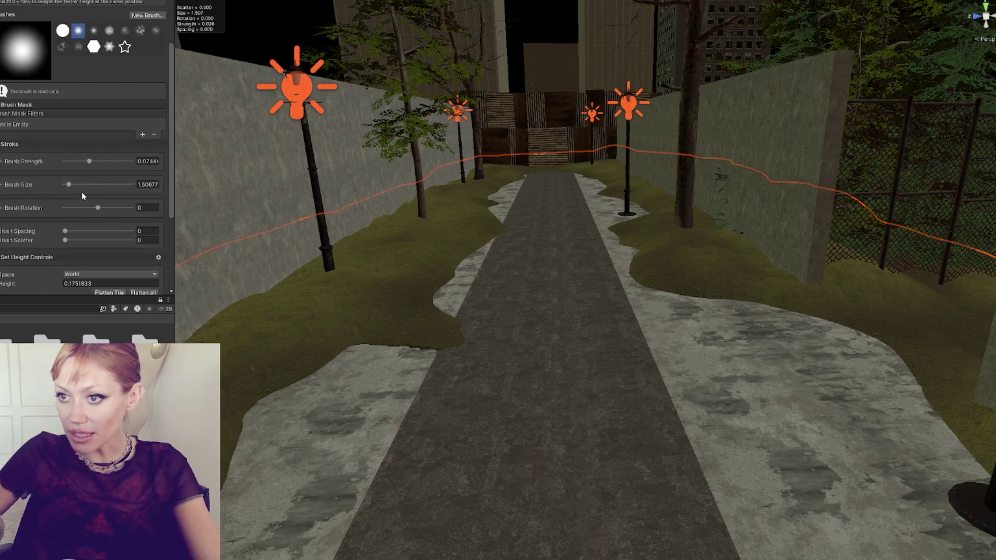
pyautogui.click(84, 184)
pyautogui.scroll(5, 478, 222)
pyautogui.scroll(-3, 689, 341)
# Step: Raise grass terrain over the foreground road and concrete along the lamp-lit path
pyautogui.moveTo(722, 149); pyautogui.dragTo(533, 251)
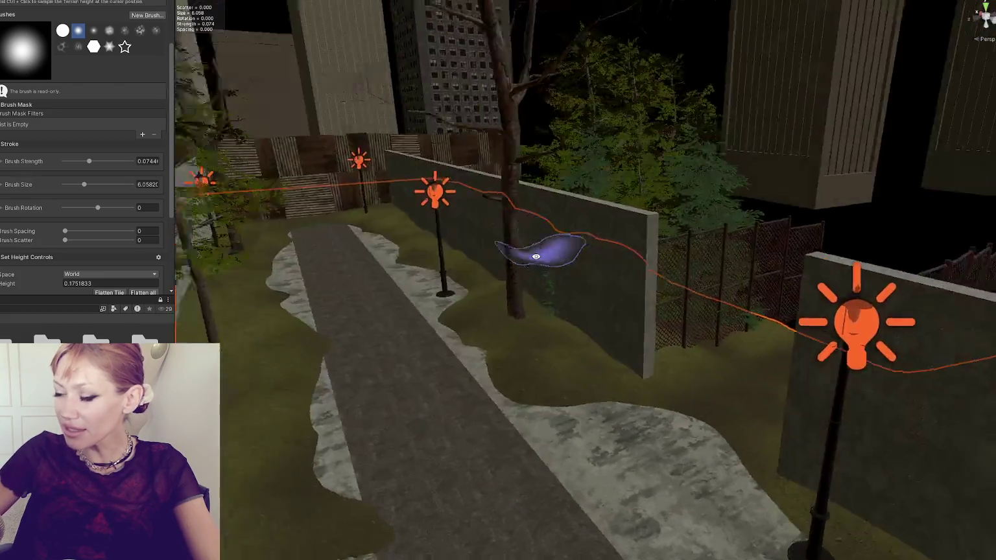
pyautogui.scroll(3, 515, 427)
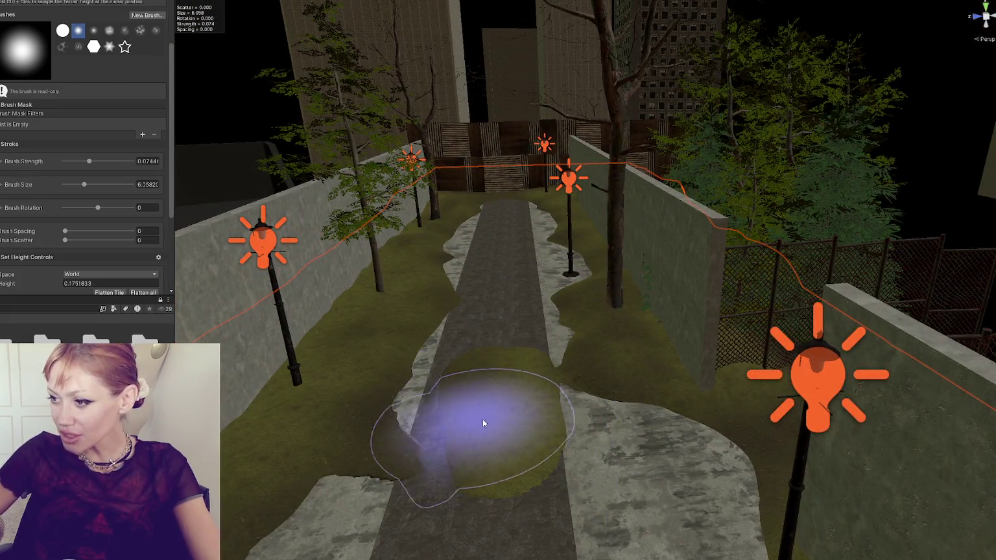
pyautogui.scroll(5, 480, 415)
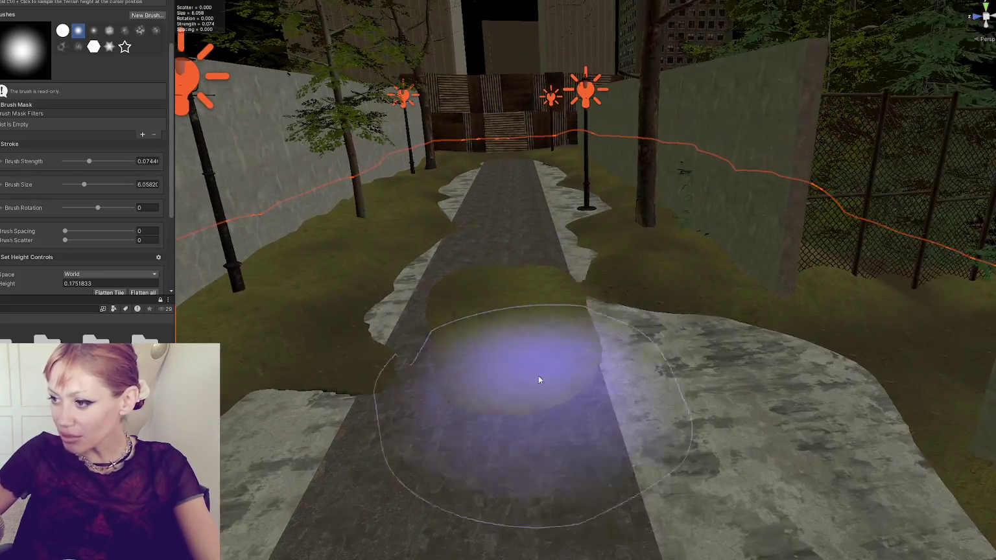
pyautogui.moveTo(538, 380)
pyautogui.mouseDown()
pyautogui.moveTo(538, 407)
pyautogui.moveTo(473, 378)
pyautogui.moveTo(501, 279)
pyautogui.moveTo(501, 212)
pyautogui.moveTo(484, 242)
pyautogui.moveTo(437, 282)
pyautogui.moveTo(419, 434)
pyautogui.moveTo(358, 429)
pyautogui.moveTo(529, 431)
pyautogui.moveTo(611, 400)
pyautogui.moveTo(599, 354)
pyautogui.moveTo(711, 383)
pyautogui.moveTo(671, 424)
pyautogui.moveTo(395, 447)
pyautogui.mouseUp()
pyautogui.scroll(-5, 394, 447)
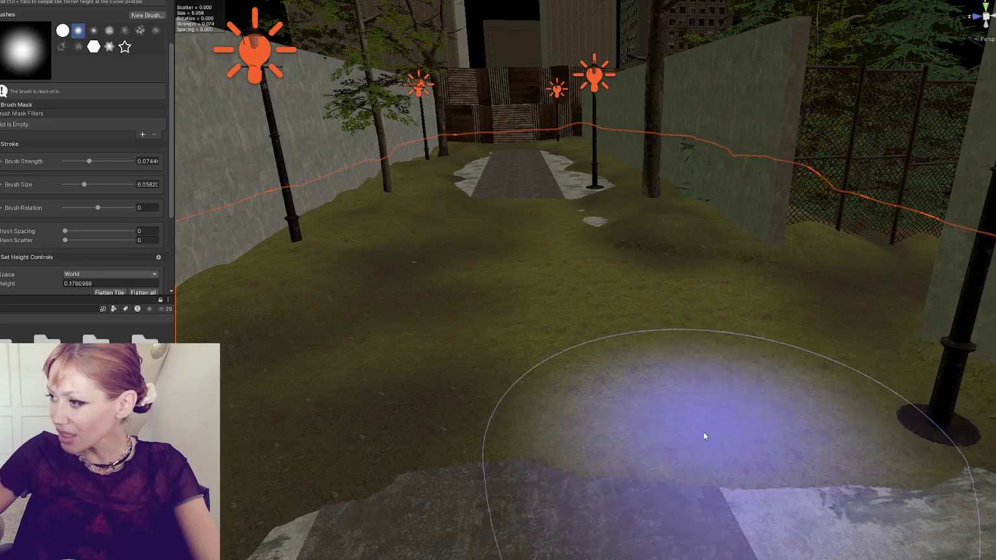
pyautogui.scroll(3, 654, 409)
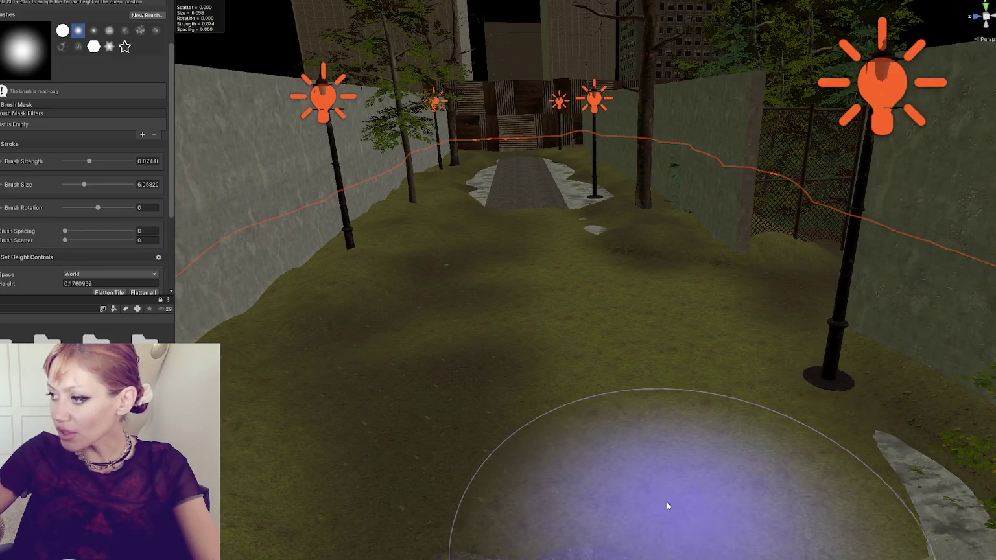
pyautogui.scroll(-3, 648, 415)
pyautogui.moveTo(570, 381)
pyautogui.mouseDown()
pyautogui.moveTo(698, 413)
pyautogui.moveTo(705, 300)
pyautogui.moveTo(718, 318)
pyautogui.mouseUp()
pyautogui.scroll(-3, 622, 389)
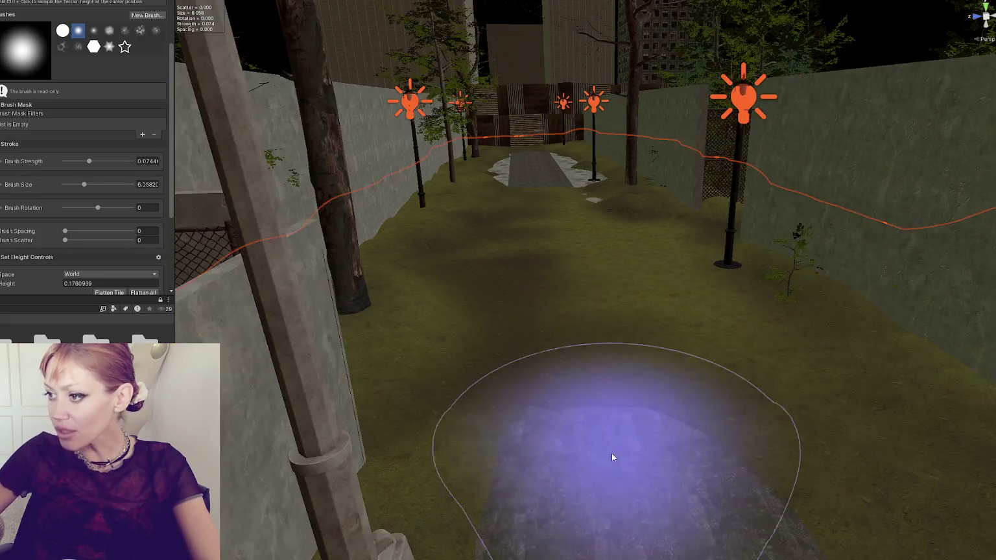
pyautogui.scroll(-3, 674, 422)
pyautogui.scroll(-3, 679, 350)
# Step: From a top-down view, raise terrain over the lower path near the lamp
pyautogui.moveTo(645, 300); pyautogui.dragTo(645, 362)
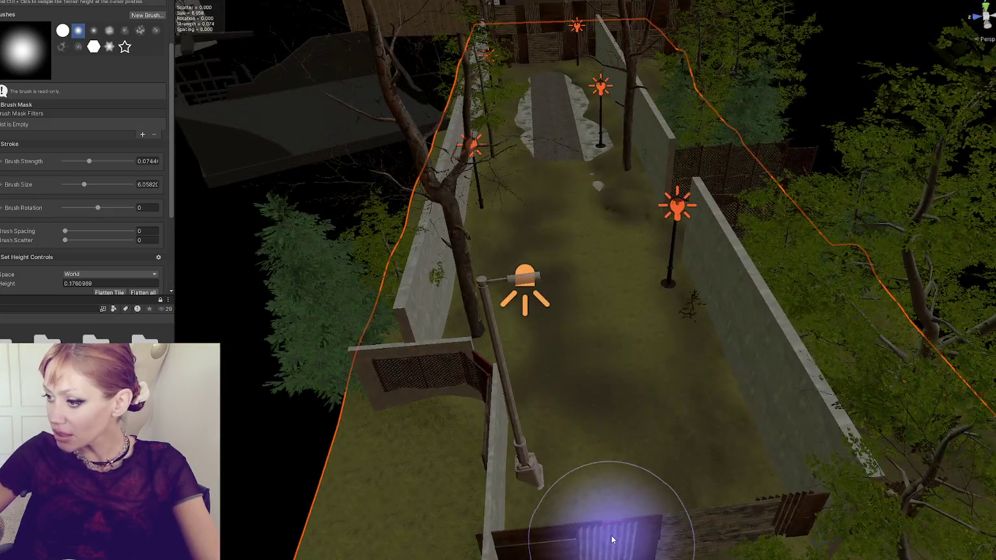
pyautogui.scroll(-3, 622, 467)
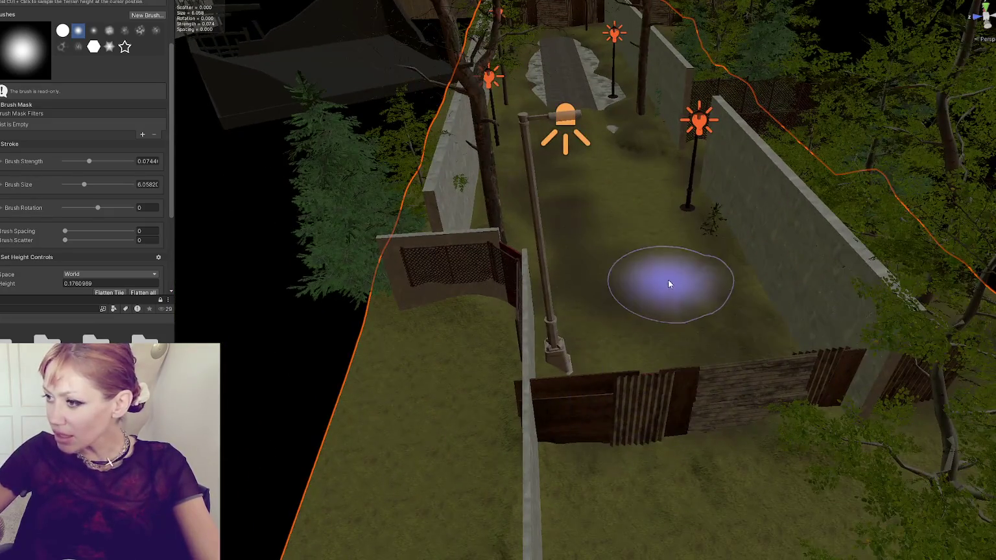
pyautogui.moveTo(666, 280); pyautogui.dragTo(615, 409)
pyautogui.scroll(5, 573, 246)
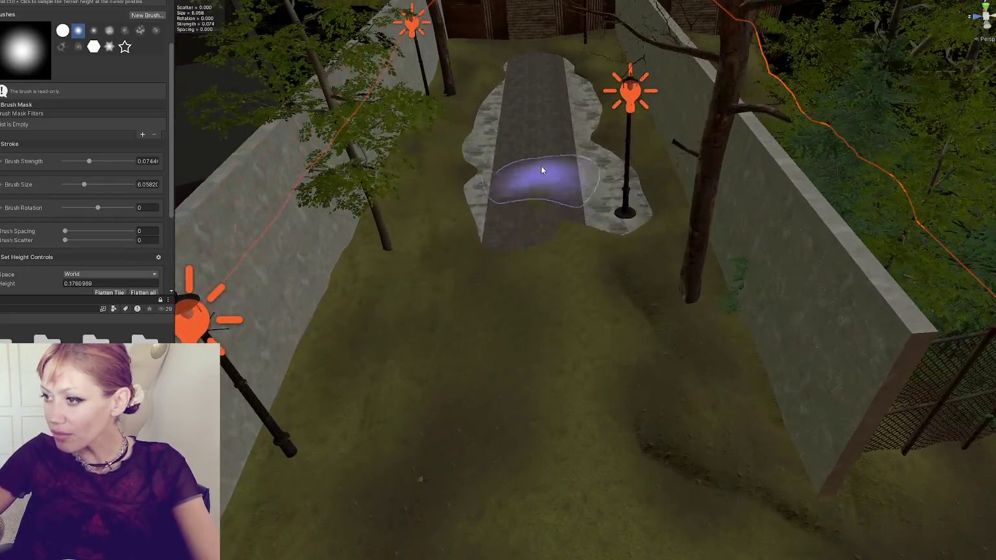
pyautogui.moveTo(542, 170)
pyautogui.mouseDown()
pyautogui.moveTo(518, 215)
pyautogui.moveTo(499, 191)
pyautogui.moveTo(542, 166)
pyautogui.moveTo(585, 227)
pyautogui.moveTo(587, 178)
pyautogui.moveTo(562, 165)
pyautogui.moveTo(563, 97)
pyautogui.moveTo(529, 62)
pyautogui.moveTo(534, 100)
pyautogui.moveTo(525, 95)
pyautogui.moveTo(505, 138)
pyautogui.moveTo(519, 101)
pyautogui.moveTo(523, 112)
pyautogui.mouseUp()
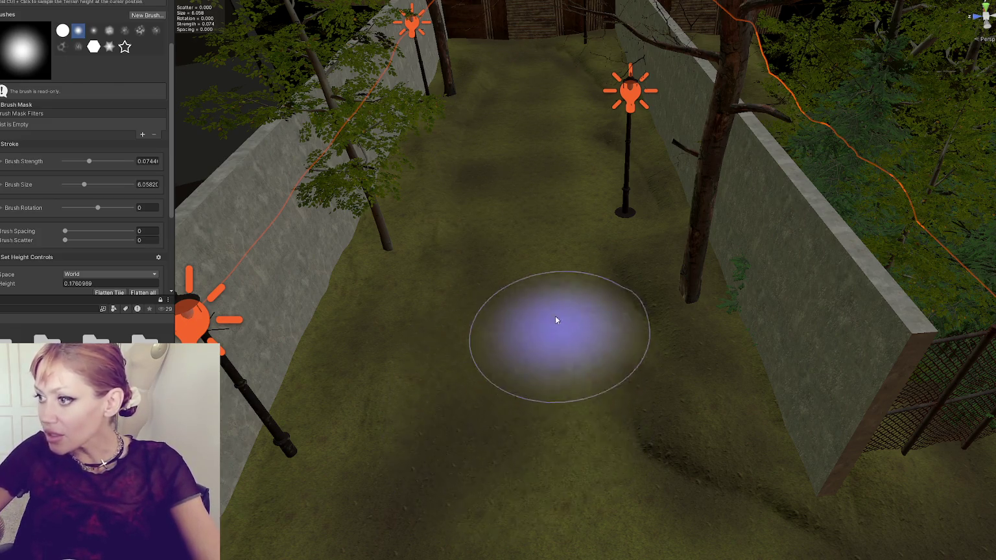
pyautogui.scroll(5, 515, 151)
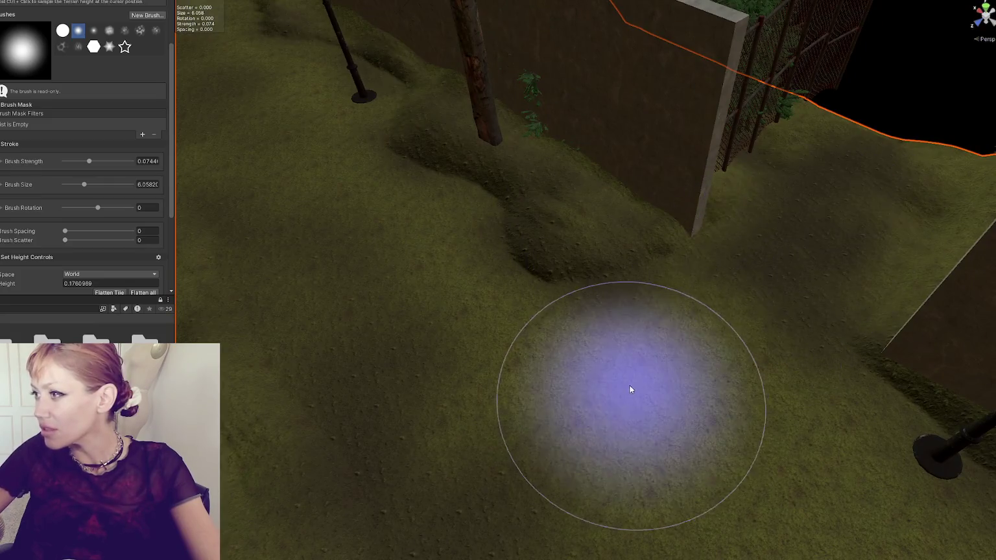
pyautogui.scroll(-5, 632, 391)
pyautogui.moveTo(719, 343); pyautogui.dragTo(366, 244)
pyautogui.scroll(-5, 58, 155)
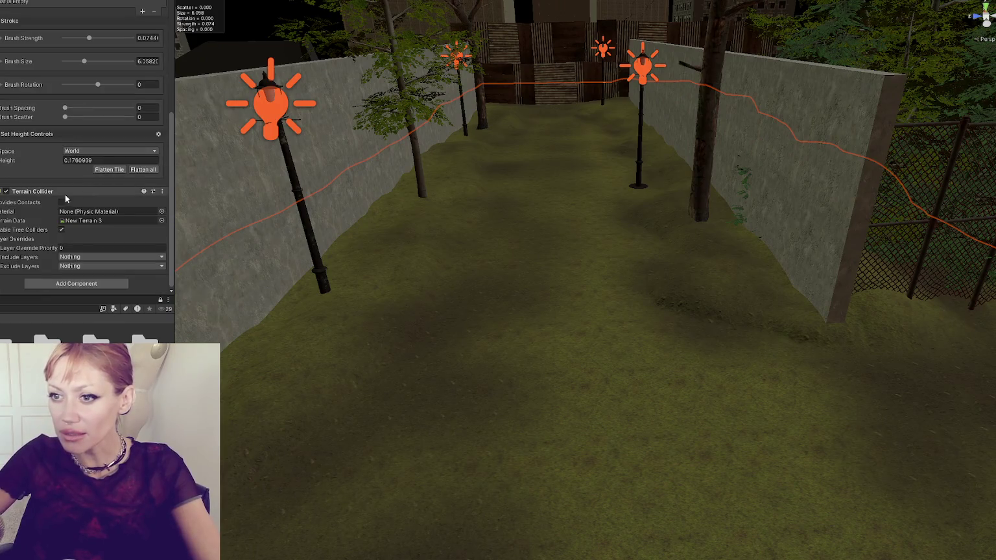
# Step: Switch the terrain tool to Paint Texture and select the Tidal_Pools layer
pyautogui.scroll(5, 45, 195)
pyautogui.click(26, 28)
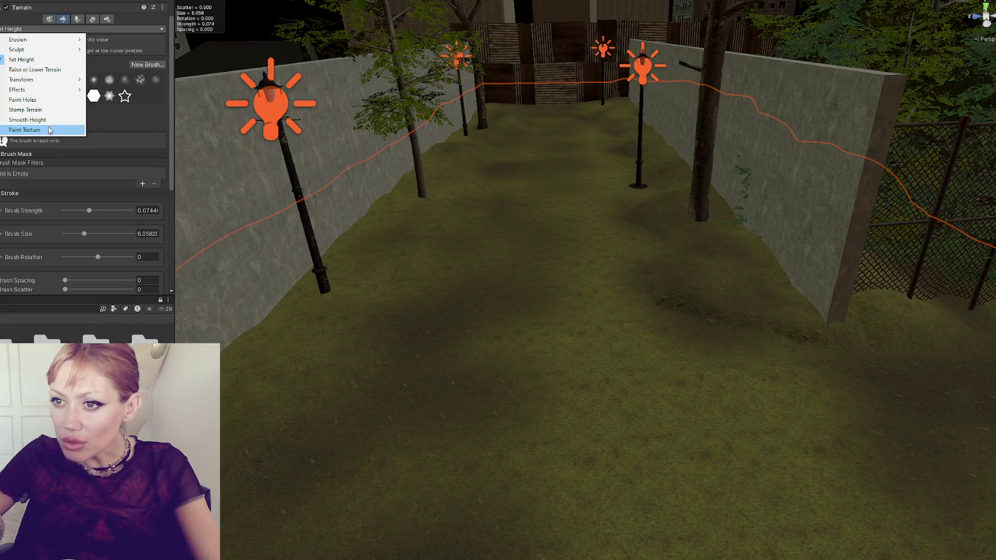
pyautogui.click(12, 130)
pyautogui.scroll(-3, 84, 162)
pyautogui.click(91, 116)
pyautogui.click(519, 367)
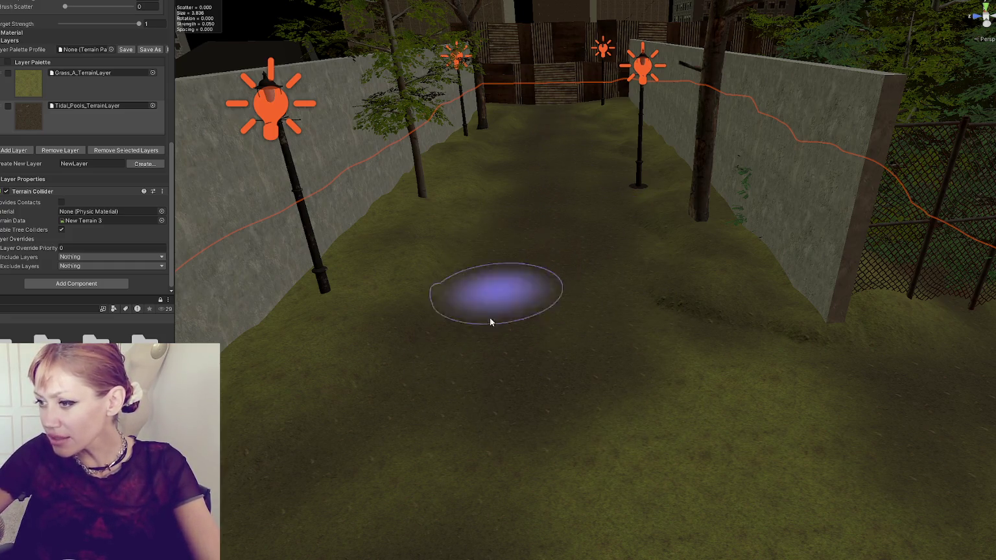
# Step: Orbit the Scene view along the walled alley, its gate and lamp post
pyautogui.moveTo(471, 434)
pyautogui.mouseDown()
pyautogui.moveTo(740, 456)
pyautogui.moveTo(503, 337)
pyautogui.moveTo(705, 306)
pyautogui.mouseUp()
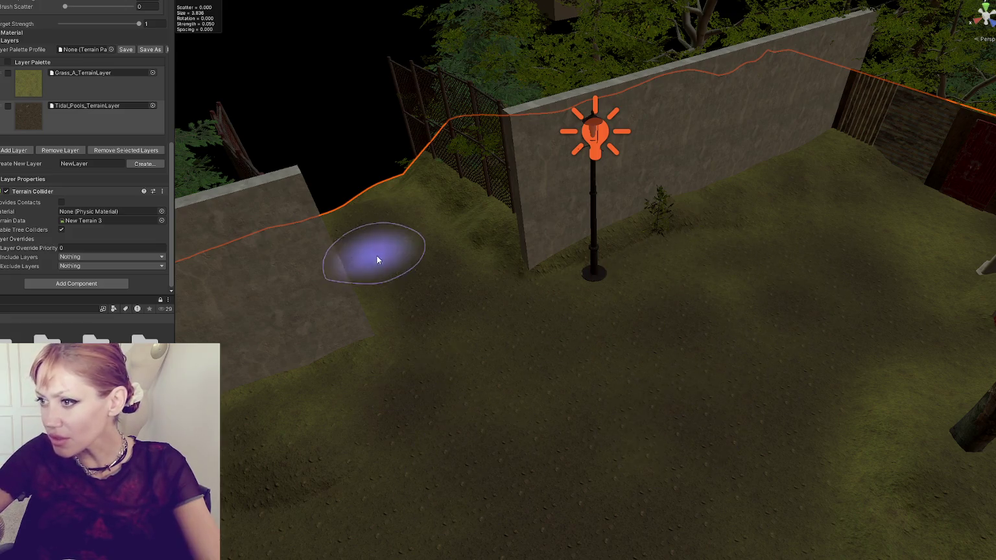
pyautogui.moveTo(696, 270)
pyautogui.mouseDown()
pyautogui.moveTo(788, 322)
pyautogui.moveTo(518, 293)
pyautogui.mouseUp()
pyautogui.moveTo(451, 234)
pyautogui.mouseDown()
pyautogui.moveTo(584, 194)
pyautogui.moveTo(749, 289)
pyautogui.mouseUp()
pyautogui.moveTo(632, 342); pyautogui.dragTo(512, 325)
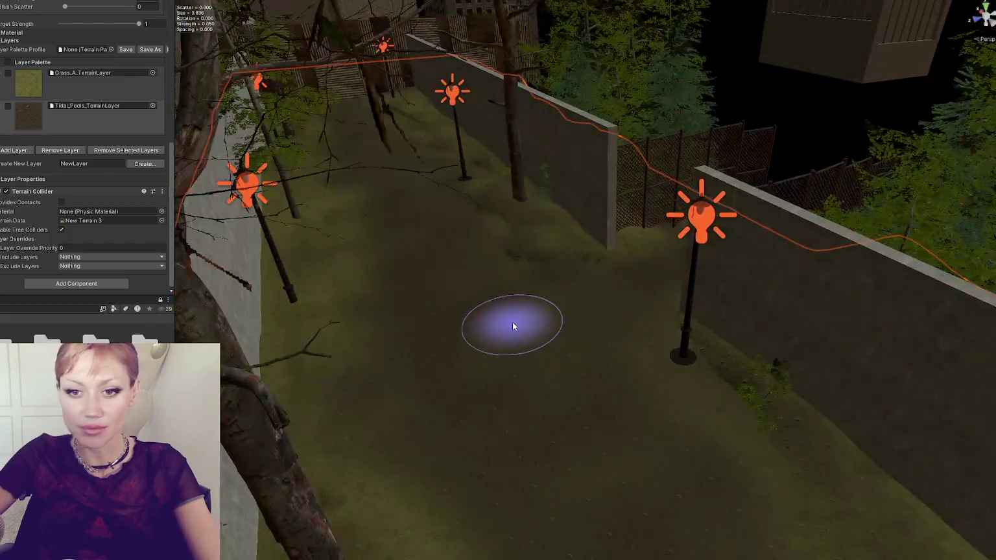
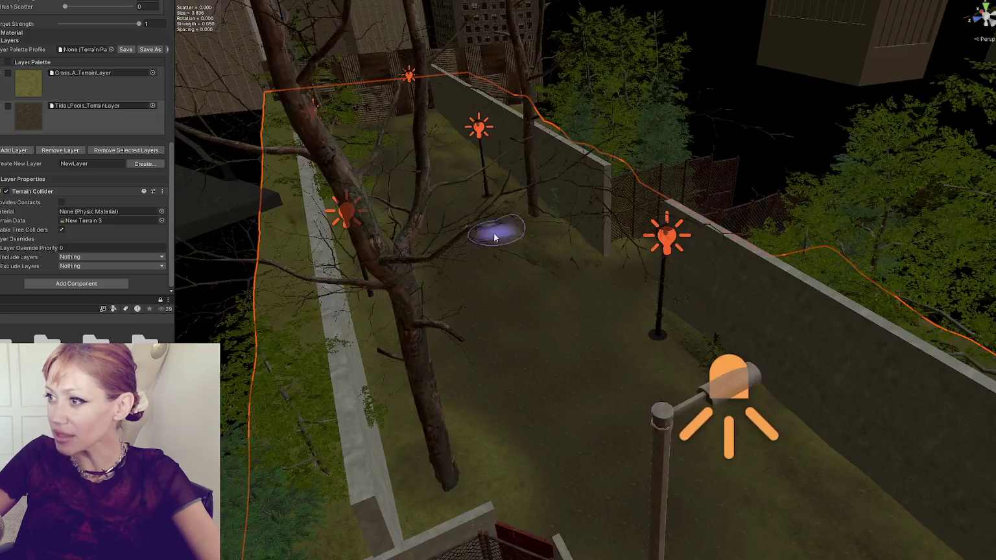
# Step: Frame the houses chunk and the thin pole by the street
pyautogui.moveTo(494, 237)
pyautogui.mouseDown()
pyautogui.moveTo(444, 383)
pyautogui.moveTo(671, 356)
pyautogui.mouseUp()
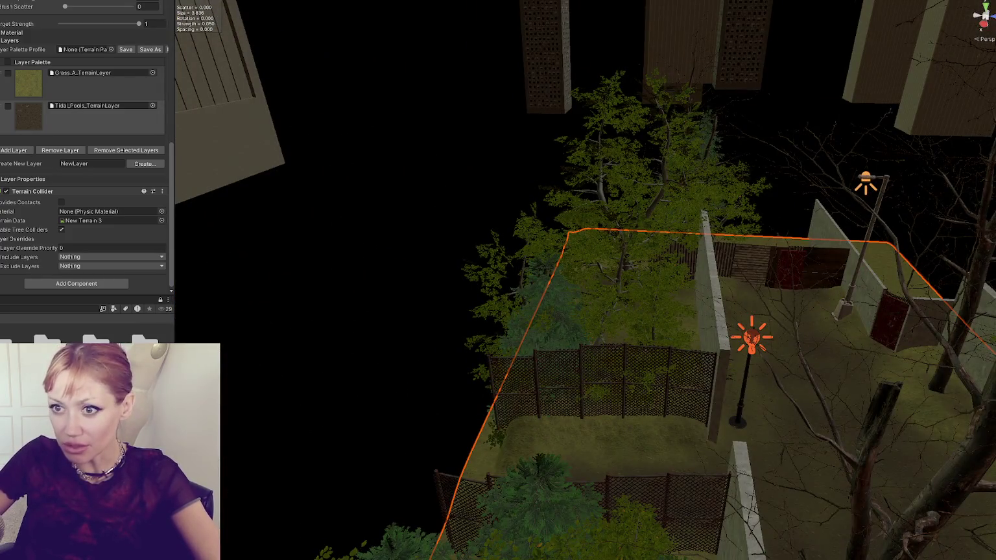
pyautogui.click(381, 248)
pyautogui.press('f')
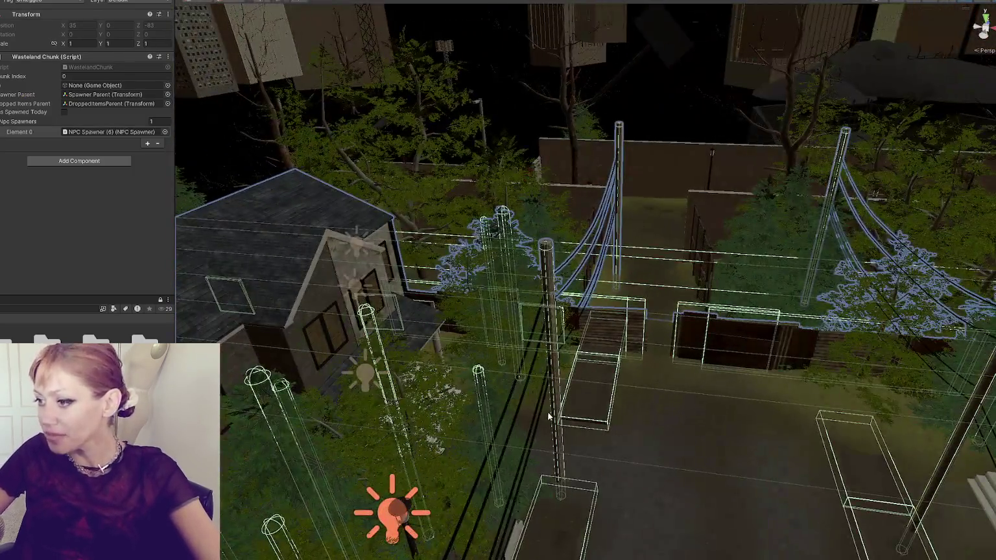
pyautogui.click(549, 415)
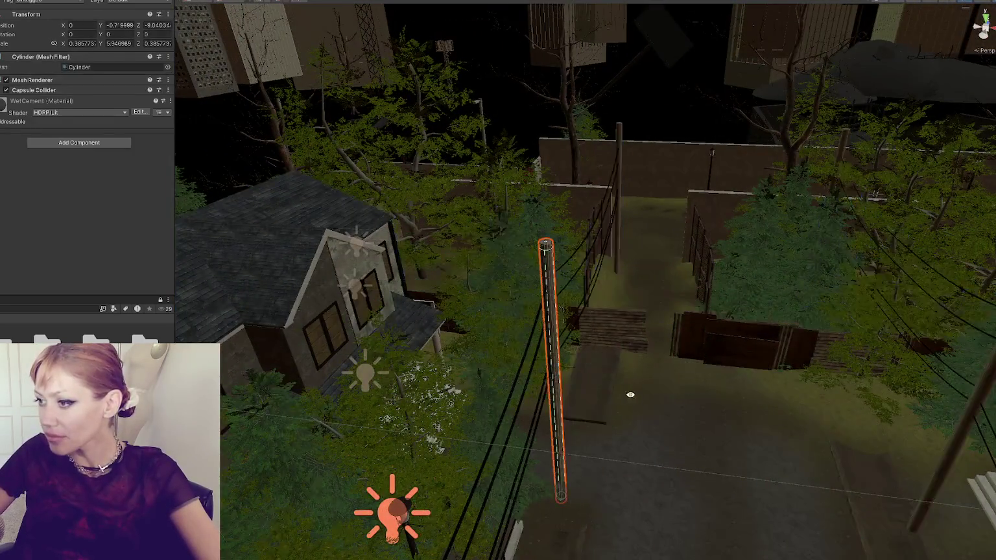
pyautogui.press('f')
pyautogui.moveTo(898, 309)
pyautogui.mouseDown()
pyautogui.moveTo(943, 269)
pyautogui.moveTo(325, 324)
pyautogui.mouseUp()
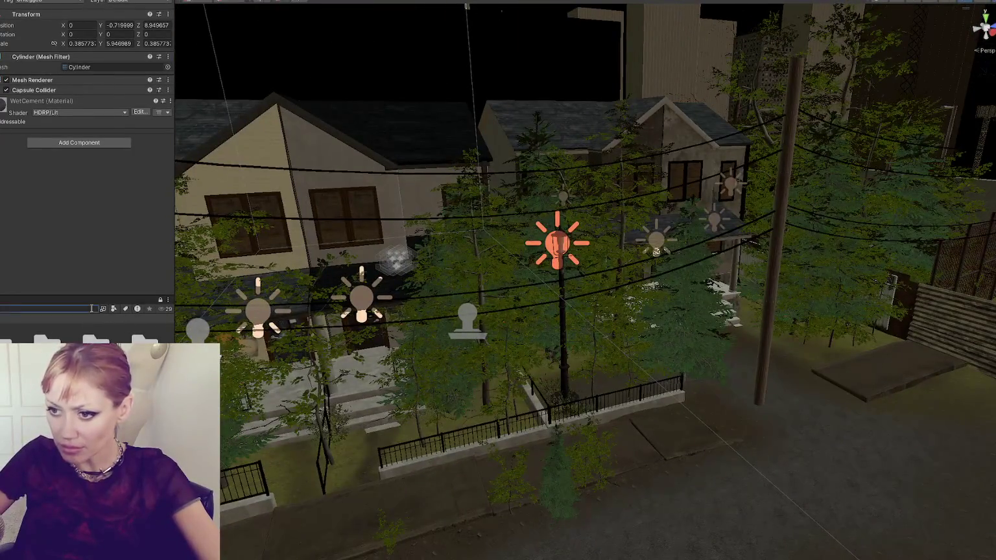
# Step: Place a Streetlight prefab beside the sidewalk, turned to Y -180 and raised to 5.12
pyautogui.click(126, 319)
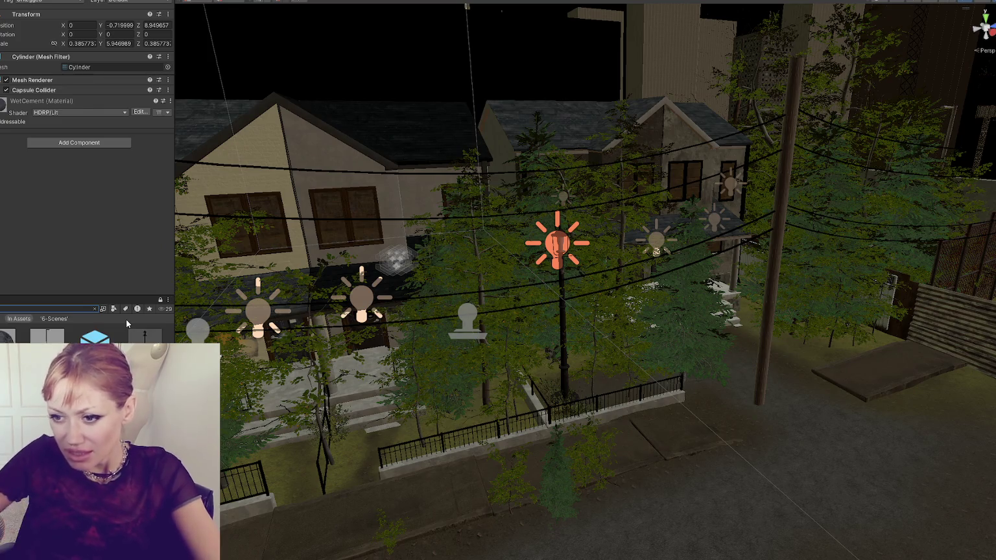
pyautogui.moveTo(46, 336)
pyautogui.mouseDown()
pyautogui.moveTo(714, 443)
pyautogui.moveTo(696, 430)
pyautogui.moveTo(673, 440)
pyautogui.moveTo(775, 431)
pyautogui.mouseUp()
pyautogui.press('w')
pyautogui.moveTo(660, 424)
pyautogui.mouseDown()
pyautogui.moveTo(661, 239)
pyautogui.moveTo(663, 271)
pyautogui.moveTo(763, 272)
pyautogui.moveTo(686, 273)
pyautogui.mouseUp()
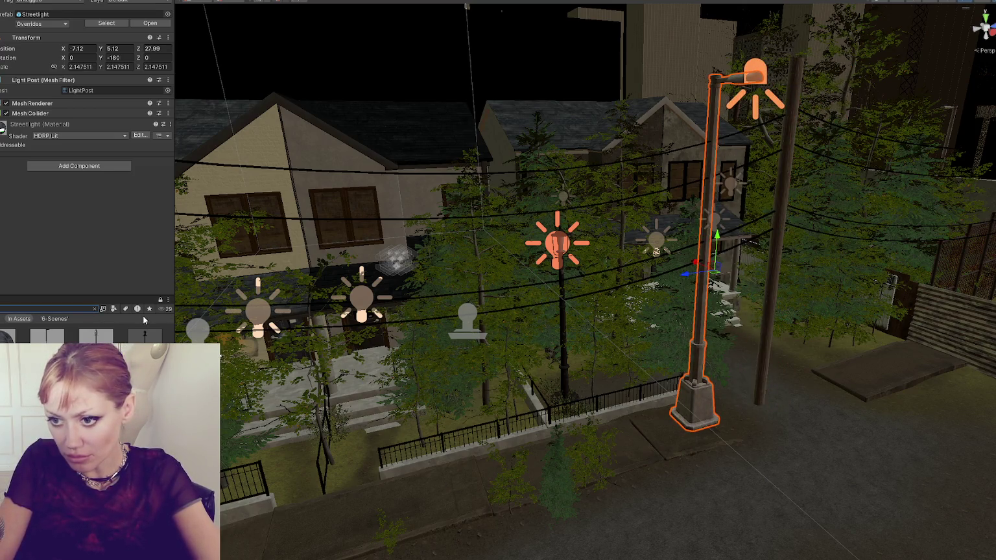
pyautogui.scroll(-3, 84, 334)
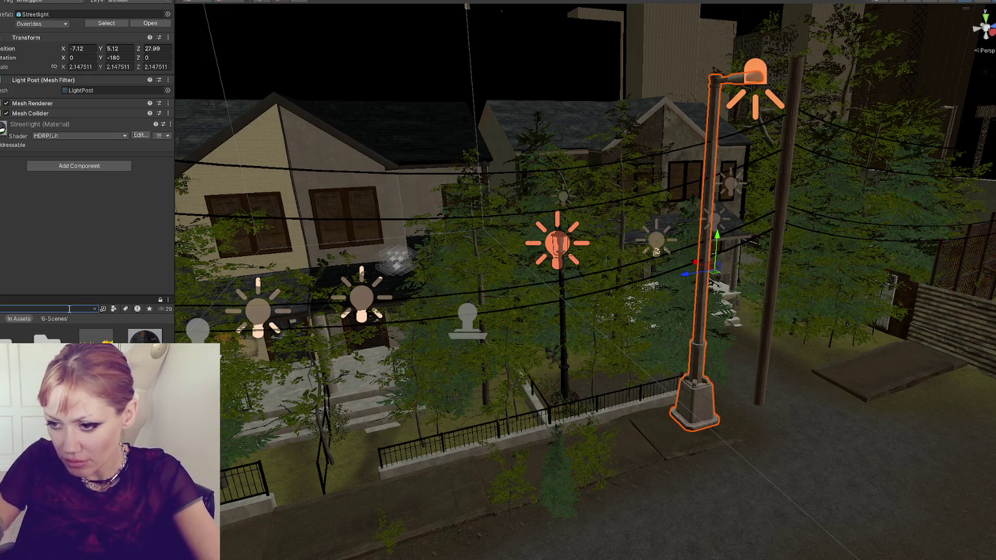
pyautogui.click(637, 452)
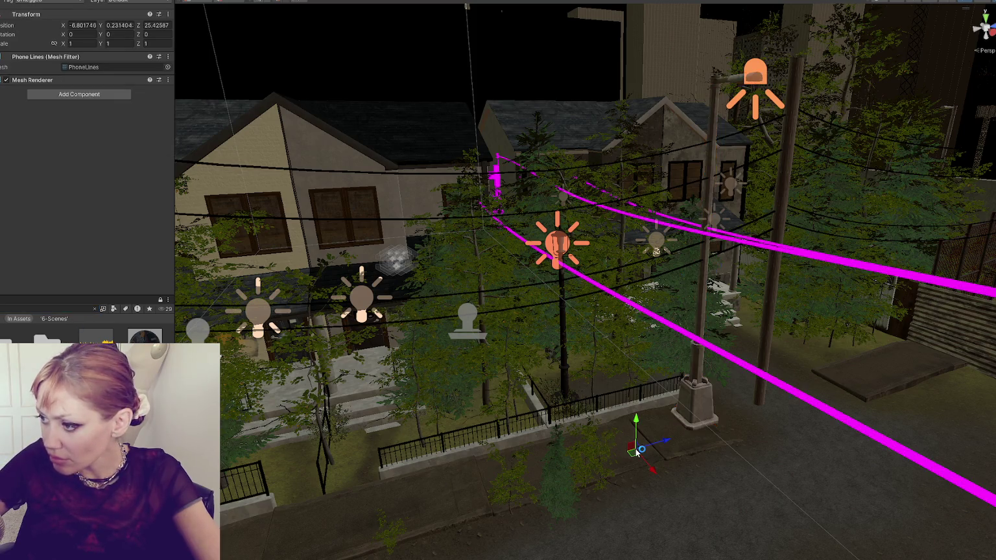
# Step: Rotate Phone Lines, scale to 0.79671, and position at X -8.8, Y 8.25, Z 29.55
pyautogui.press('f')
pyautogui.press('e')
pyautogui.moveTo(614, 379)
pyautogui.mouseDown()
pyautogui.moveTo(473, 364)
pyautogui.moveTo(485, 368)
pyautogui.mouseUp()
pyautogui.press('w')
pyautogui.moveTo(613, 329)
pyautogui.mouseDown()
pyautogui.moveTo(610, 160)
pyautogui.moveTo(608, 210)
pyautogui.moveTo(352, 256)
pyautogui.moveTo(593, 293)
pyautogui.moveTo(484, 281)
pyautogui.moveTo(290, 356)
pyautogui.mouseUp()
pyautogui.moveTo(315, 141)
pyautogui.mouseDown()
pyautogui.moveTo(315, 130)
pyautogui.moveTo(305, 148)
pyautogui.mouseUp()
pyautogui.press('w')
pyautogui.moveTo(313, 111)
pyautogui.mouseDown()
pyautogui.moveTo(314, 101)
pyautogui.moveTo(309, 164)
pyautogui.moveTo(324, 194)
pyautogui.moveTo(397, 199)
pyautogui.moveTo(615, 246)
pyautogui.moveTo(507, 234)
pyautogui.mouseUp()
pyautogui.scroll(-5, 518, 240)
pyautogui.scroll(-3, 529, 246)
pyautogui.moveTo(453, 258)
pyautogui.mouseDown()
pyautogui.moveTo(368, 287)
pyautogui.moveTo(620, 285)
pyautogui.moveTo(595, 286)
pyautogui.moveTo(616, 255)
pyautogui.moveTo(648, 301)
pyautogui.moveTo(534, 231)
pyautogui.moveTo(522, 239)
pyautogui.mouseUp()
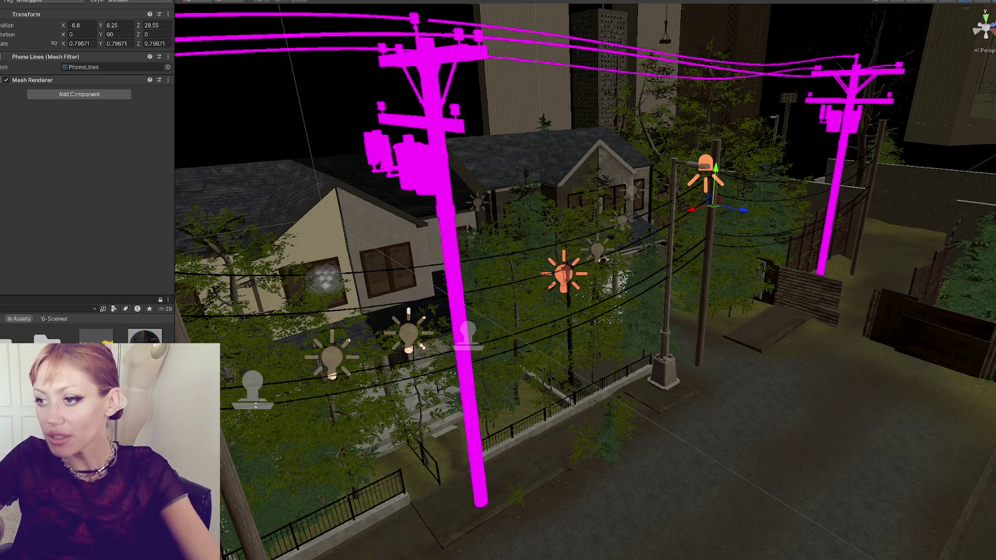
# Step: Nudge the right phone-line pole, then shift several selected sets sideways into place
pyautogui.moveTo(268, 95)
pyautogui.mouseDown()
pyautogui.moveTo(429, 224)
pyautogui.moveTo(888, 241)
pyautogui.mouseUp()
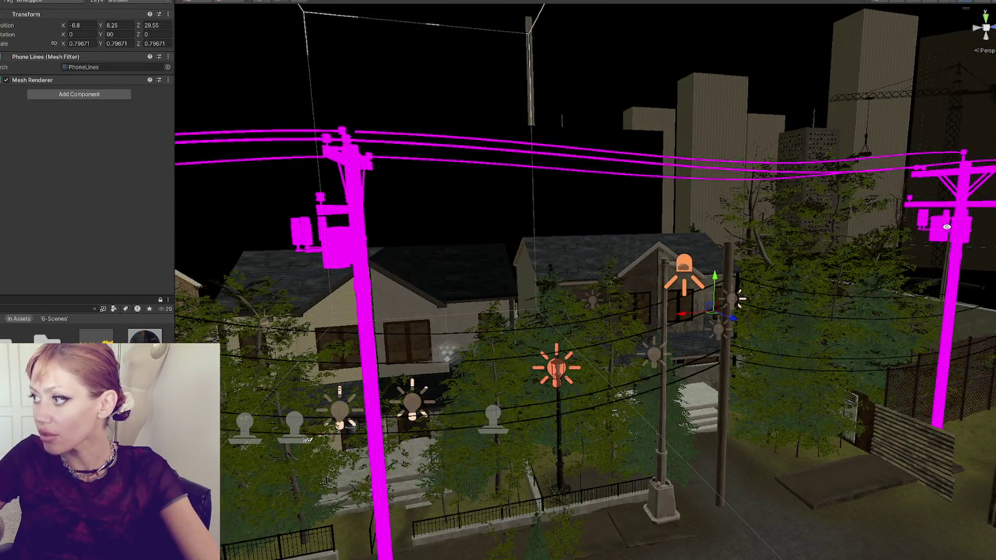
pyautogui.moveTo(946, 227); pyautogui.dragTo(965, 234)
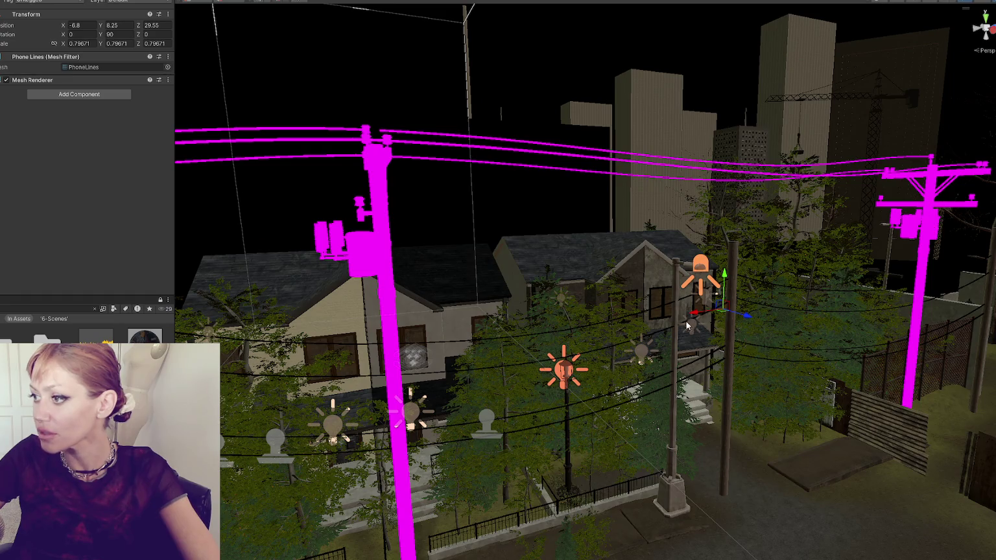
pyautogui.moveTo(687, 325); pyautogui.dragTo(734, 291)
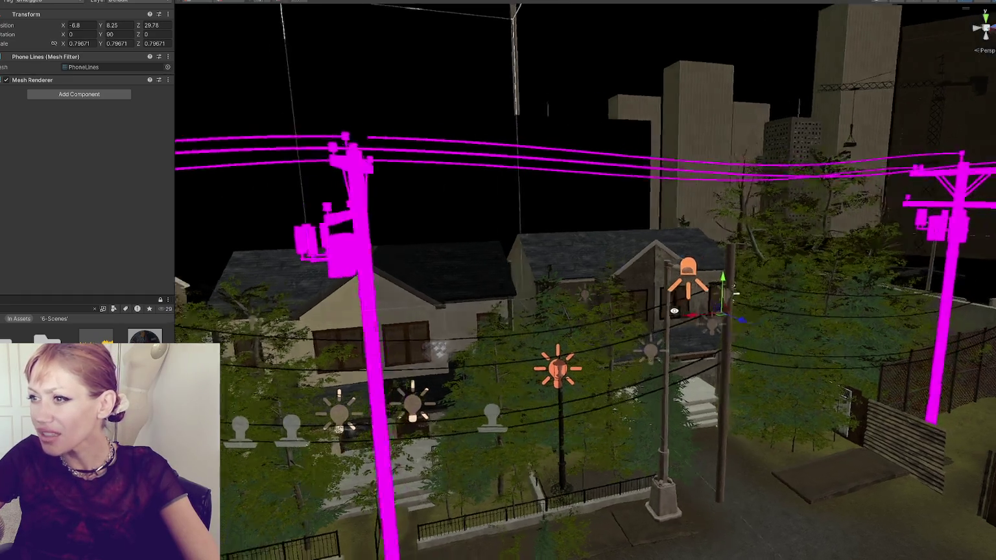
pyautogui.moveTo(686, 321)
pyautogui.mouseDown()
pyautogui.moveTo(584, 272)
pyautogui.moveTo(435, 139)
pyautogui.moveTo(505, 222)
pyautogui.mouseUp()
pyautogui.keyDown('shift'); pyautogui.click(505, 222); pyautogui.keyUp('shift')
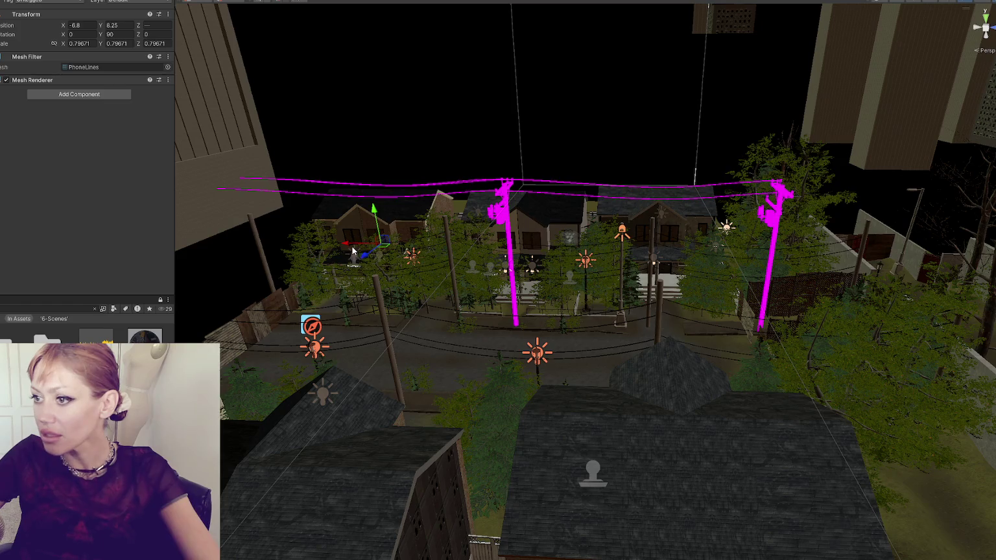
pyautogui.moveTo(351, 250)
pyautogui.mouseDown()
pyautogui.moveTo(430, 263)
pyautogui.moveTo(389, 267)
pyautogui.moveTo(506, 270)
pyautogui.mouseUp()
pyautogui.moveTo(551, 311)
pyautogui.mouseDown()
pyautogui.moveTo(521, 311)
pyautogui.moveTo(534, 310)
pyautogui.mouseUp()
pyautogui.press('f')
# Step: Slide a single Phone Lines set into line, then move it together with another set
pyautogui.moveTo(372, 212)
pyautogui.mouseDown()
pyautogui.moveTo(686, 350)
pyautogui.moveTo(536, 283)
pyautogui.moveTo(508, 320)
pyautogui.mouseUp()
pyautogui.click(687, 350)
pyautogui.moveTo(570, 324)
pyautogui.mouseDown()
pyautogui.moveTo(587, 328)
pyautogui.moveTo(545, 276)
pyautogui.moveTo(491, 314)
pyautogui.moveTo(405, 336)
pyautogui.moveTo(295, 333)
pyautogui.moveTo(564, 320)
pyautogui.mouseUp()
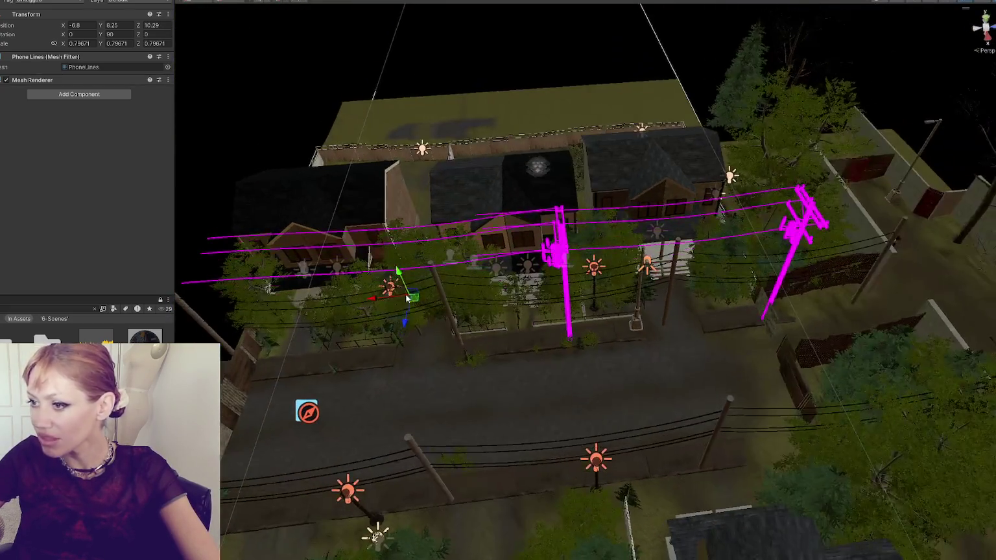
pyautogui.moveTo(402, 295)
pyautogui.mouseDown()
pyautogui.moveTo(240, 309)
pyautogui.moveTo(268, 305)
pyautogui.mouseUp()
pyautogui.moveTo(324, 272)
pyautogui.mouseDown()
pyautogui.moveTo(606, 178)
pyautogui.moveTo(650, 267)
pyautogui.moveTo(854, 289)
pyautogui.mouseUp()
pyautogui.keyDown('shift'); pyautogui.click(957, 226); pyautogui.keyUp('shift')
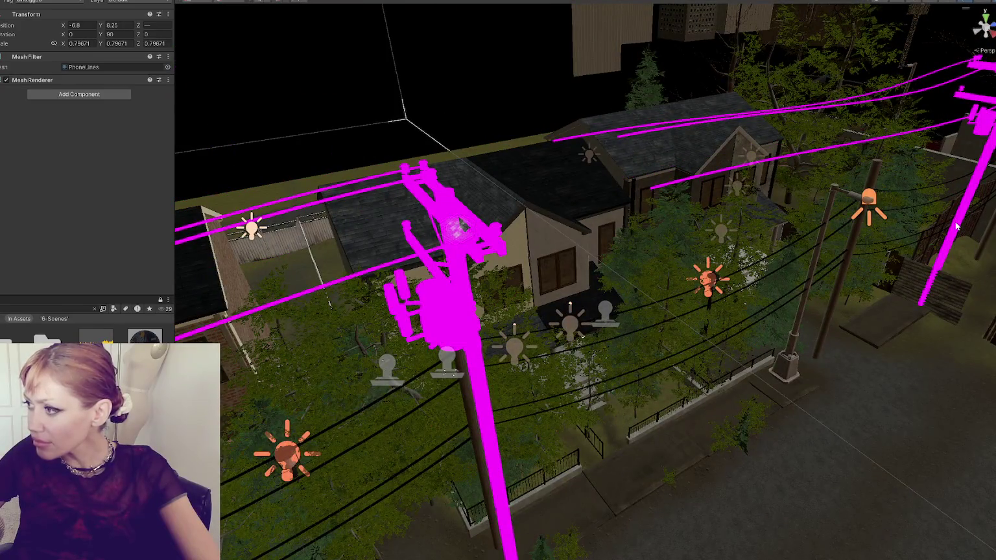
pyautogui.moveTo(881, 248); pyautogui.dragTo(880, 251)
pyautogui.press('f')
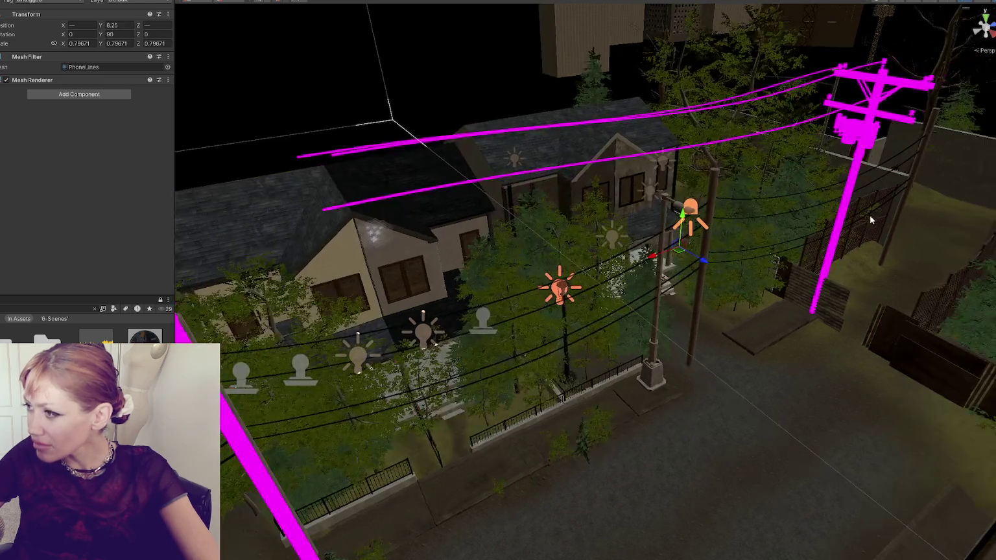
# Step: Shift one Phone Lines set along the street to X -8.6, Z 4.81
pyautogui.click(836, 222)
pyautogui.click(538, 85)
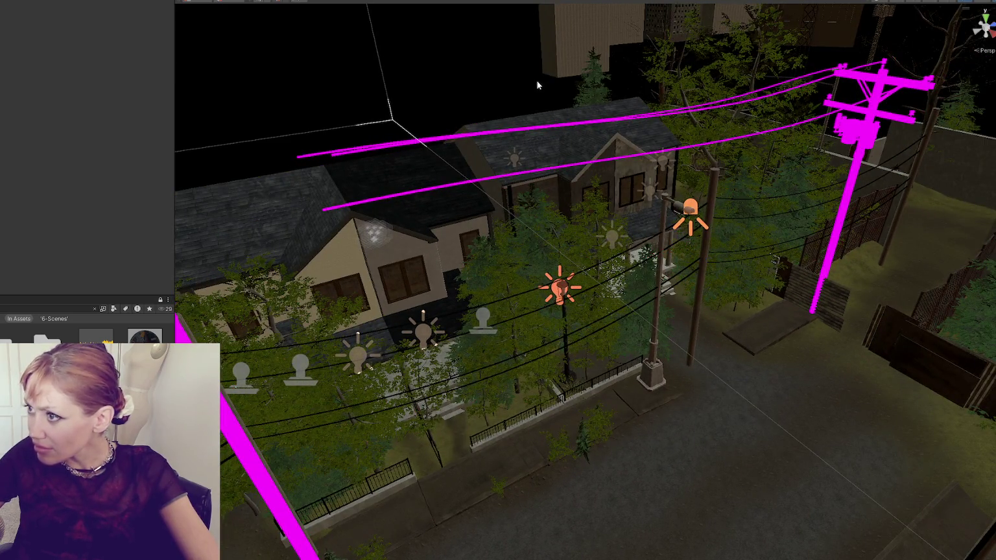
pyautogui.click(860, 136)
pyautogui.moveTo(641, 259)
pyautogui.mouseDown()
pyautogui.moveTo(694, 227)
pyautogui.moveTo(643, 269)
pyautogui.mouseUp()
pyautogui.moveTo(436, 185)
pyautogui.mouseDown()
pyautogui.moveTo(538, 187)
pyautogui.moveTo(538, 278)
pyautogui.moveTo(535, 184)
pyautogui.moveTo(600, 292)
pyautogui.mouseUp()
pyautogui.scroll(3, 435, 283)
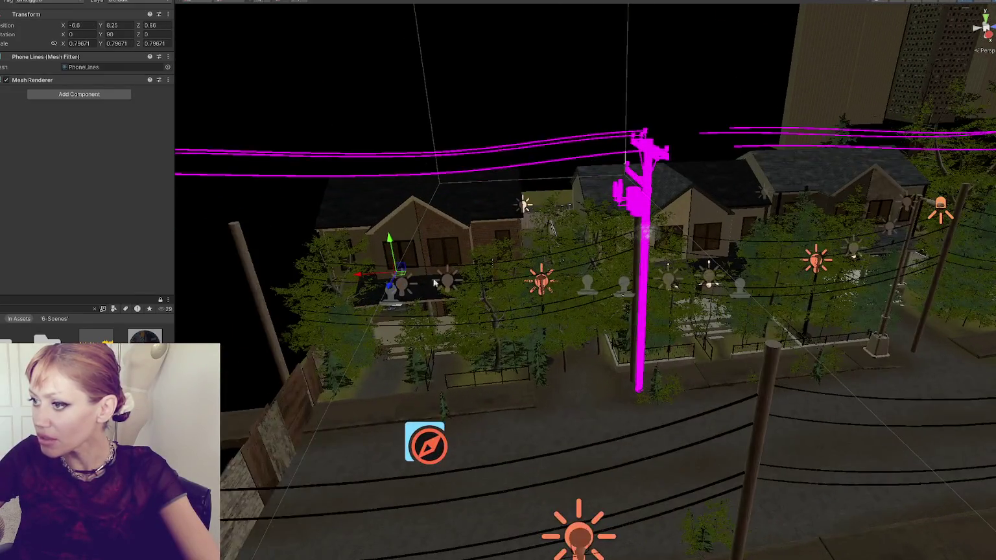
pyautogui.moveTo(370, 284)
pyautogui.mouseDown()
pyautogui.moveTo(462, 280)
pyautogui.moveTo(518, 133)
pyautogui.moveTo(584, 156)
pyautogui.moveTo(553, 169)
pyautogui.moveTo(586, 134)
pyautogui.moveTo(69, 216)
pyautogui.mouseUp()
pyautogui.click(617, 162)
pyautogui.click(61, 306)
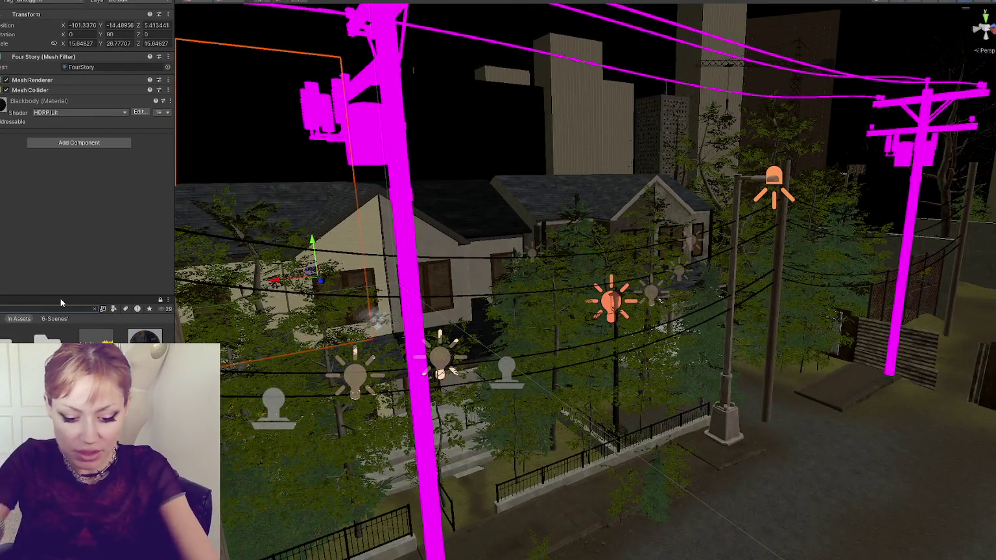
# Step: Search 'pole' and apply the BurntWood material to the Phone Lines poles
pyautogui.write('pole')
pyautogui.moveTo(91, 334); pyautogui.dragTo(412, 328)
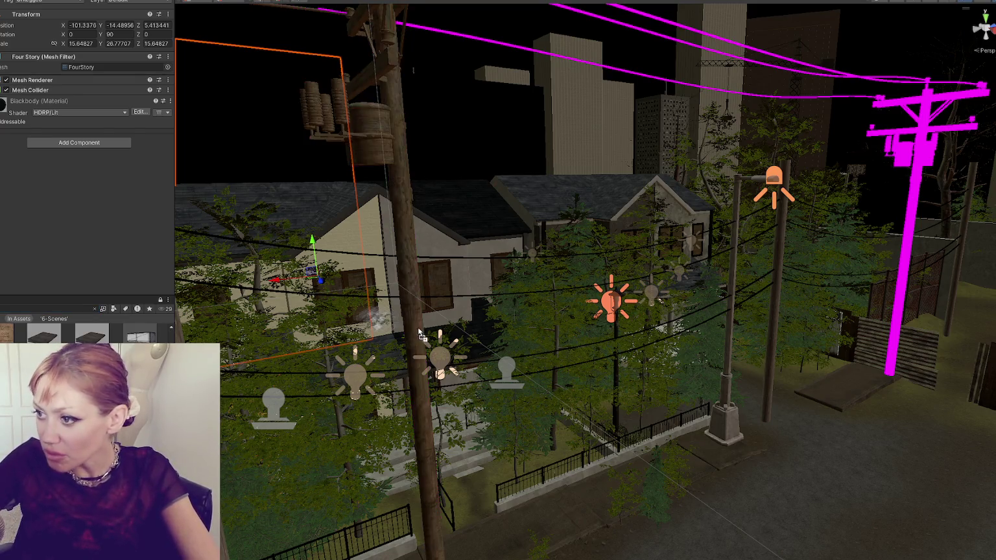
pyautogui.scroll(-3, 401, 216)
pyautogui.scroll(3, 424, 228)
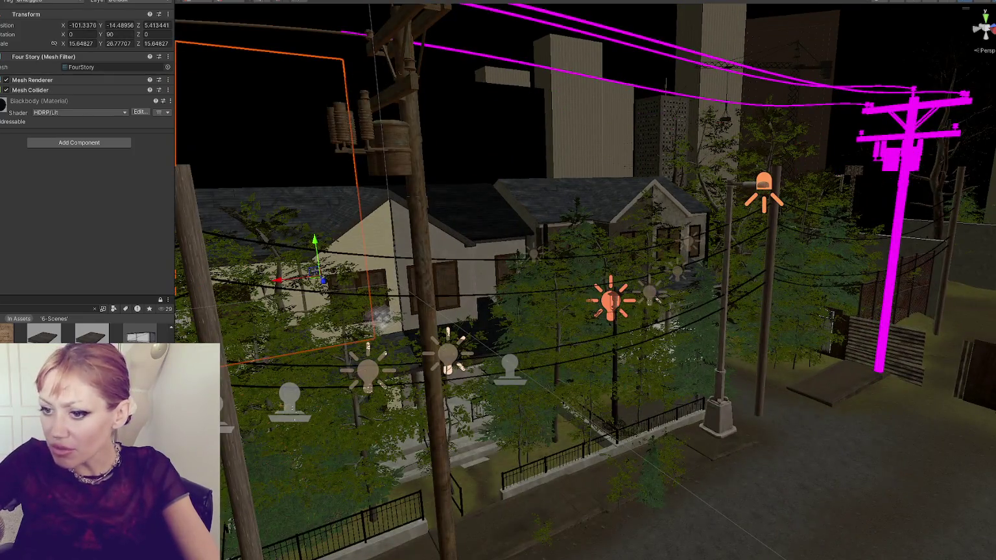
pyautogui.moveTo(584, 286); pyautogui.dragTo(675, 292)
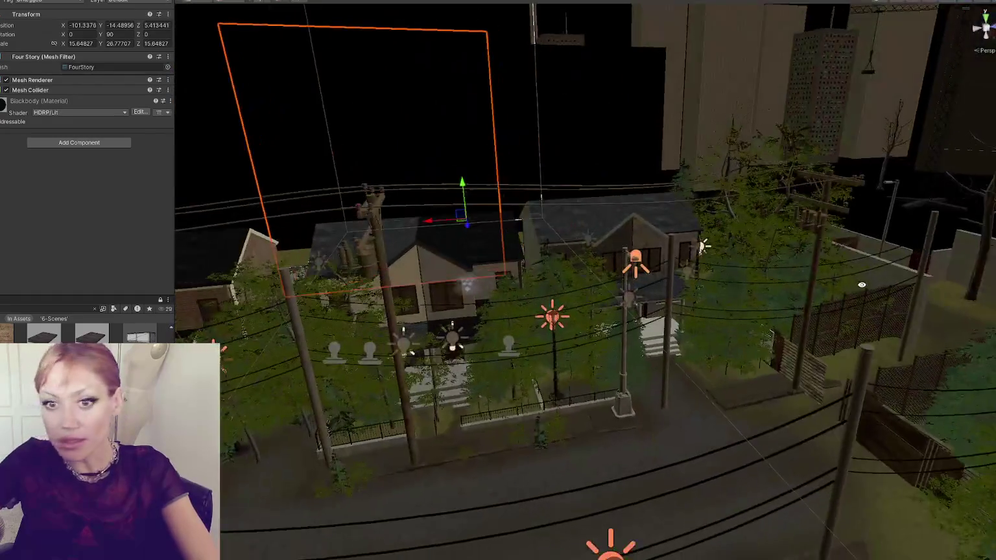
pyautogui.scroll(3, 696, 293)
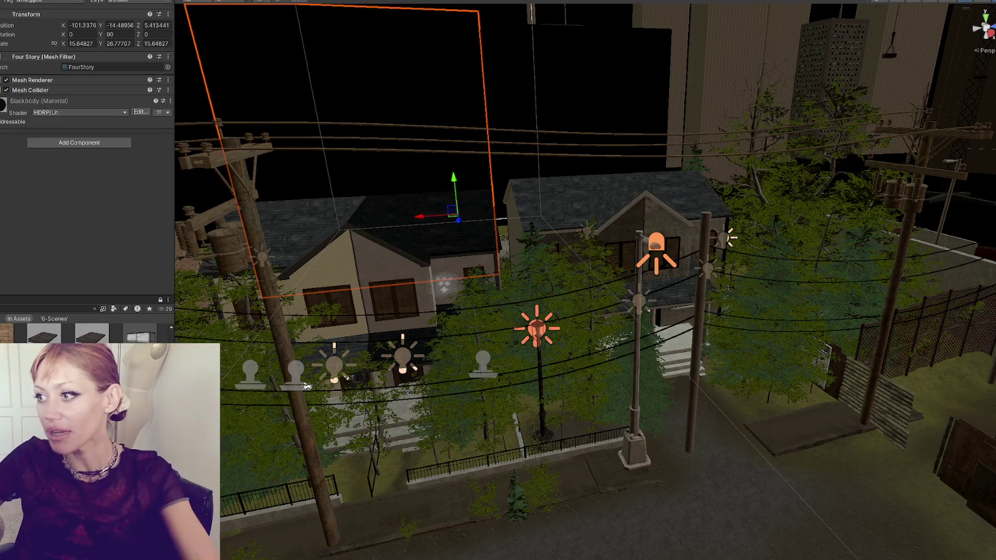
pyautogui.moveTo(409, 171)
pyautogui.mouseDown()
pyautogui.moveTo(492, 193)
pyautogui.moveTo(645, 261)
pyautogui.mouseUp()
pyautogui.click(644, 261)
pyautogui.moveTo(771, 247)
pyautogui.mouseDown()
pyautogui.moveTo(473, 225)
pyautogui.moveTo(668, 261)
pyautogui.moveTo(673, 215)
pyautogui.moveTo(604, 192)
pyautogui.moveTo(864, 302)
pyautogui.mouseUp()
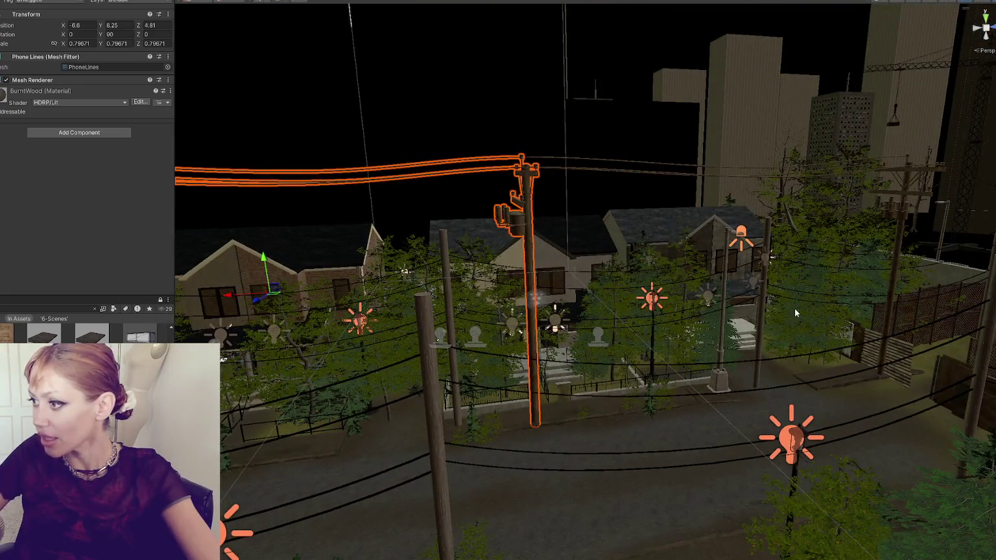
# Step: Inspect the thin cylinder pole and the row of beech trees, then deselect
pyautogui.click(760, 310)
pyautogui.press('f')
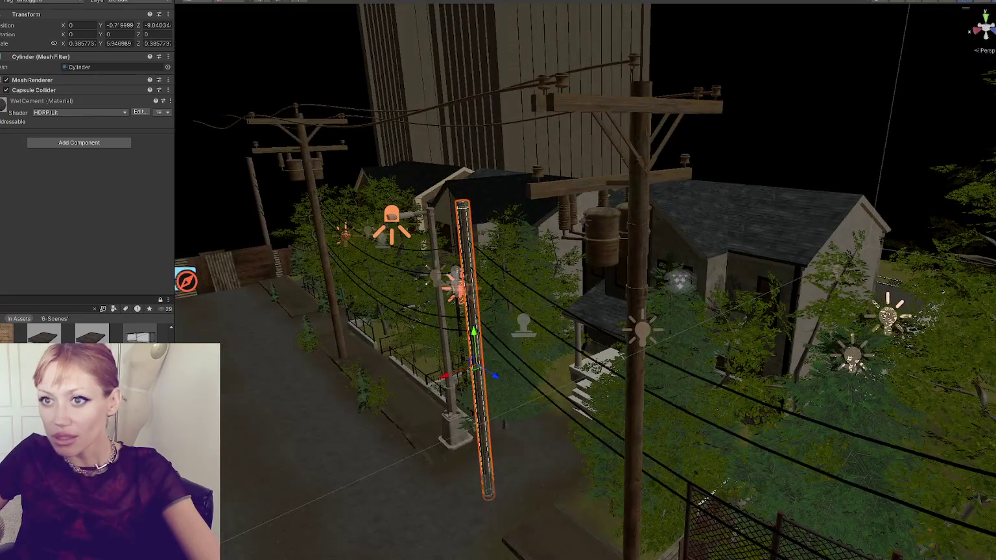
pyautogui.click(312, 249)
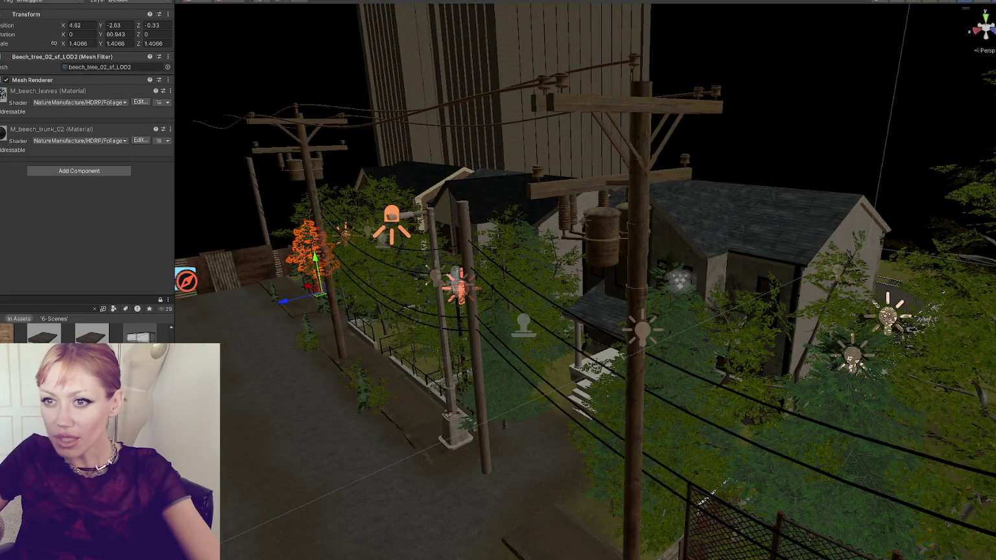
pyautogui.press('f')
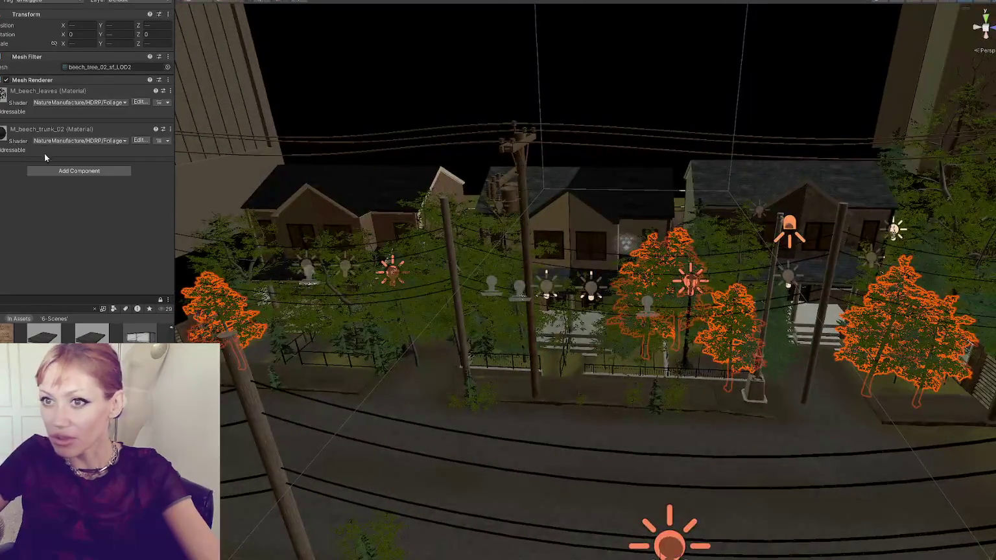
pyautogui.press('Escape')
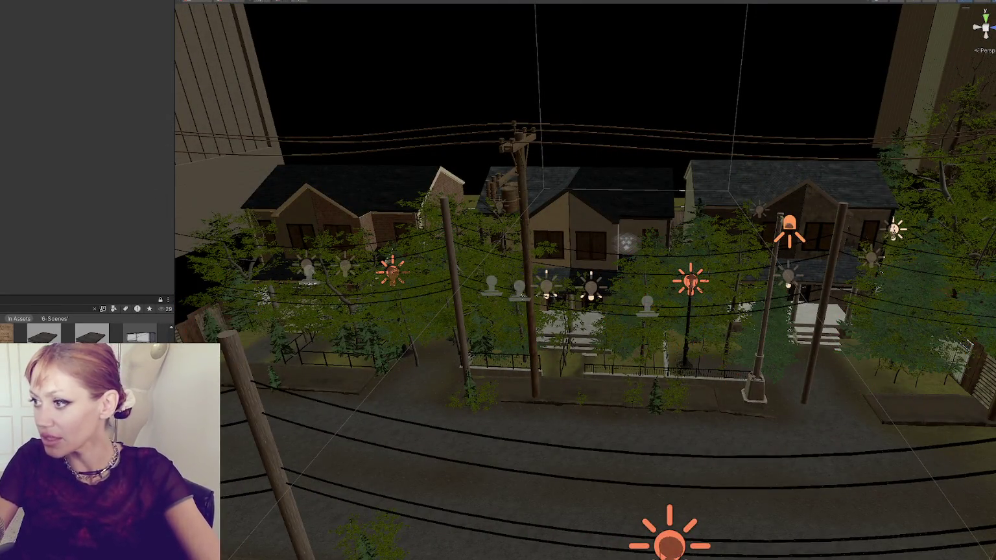
pyautogui.moveTo(757, 310)
pyautogui.mouseDown()
pyautogui.moveTo(549, 301)
pyautogui.moveTo(460, 373)
pyautogui.mouseUp()
# Step: Delete the two tall cylinder poles in the alley
pyautogui.click(481, 348)
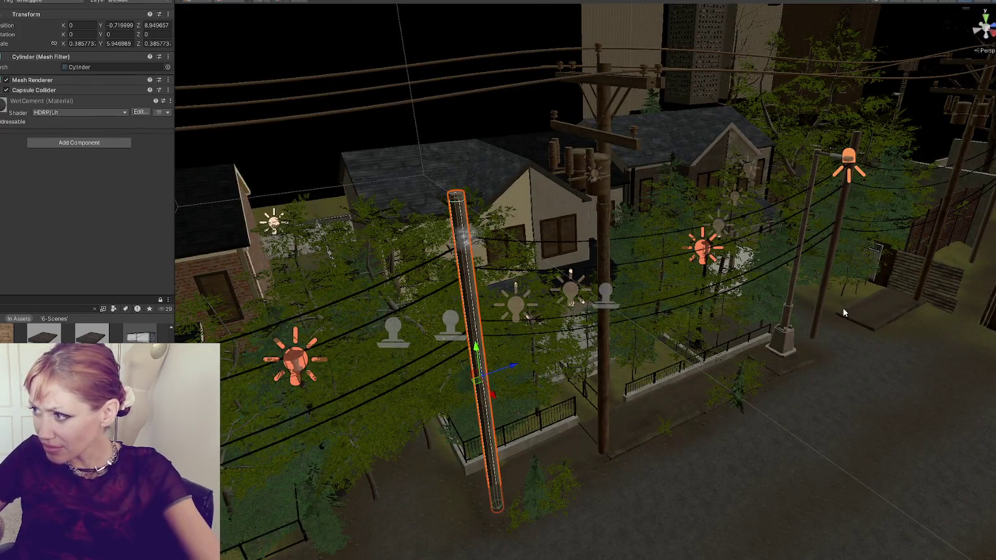
pyautogui.keyDown('shift'); pyautogui.click(833, 286); pyautogui.keyUp('shift')
pyautogui.press('f')
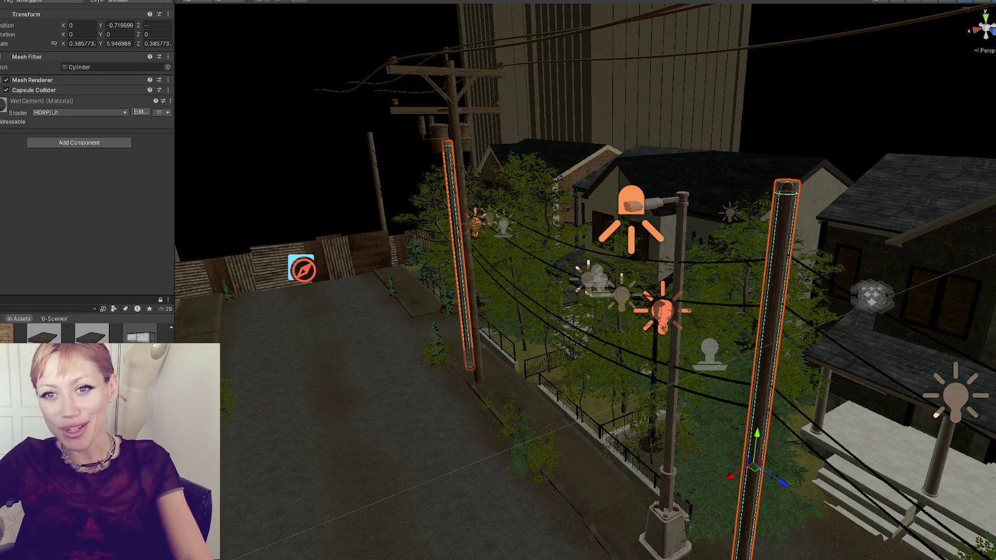
pyautogui.moveTo(682, 274); pyautogui.dragTo(674, 208)
pyautogui.press('Delete')
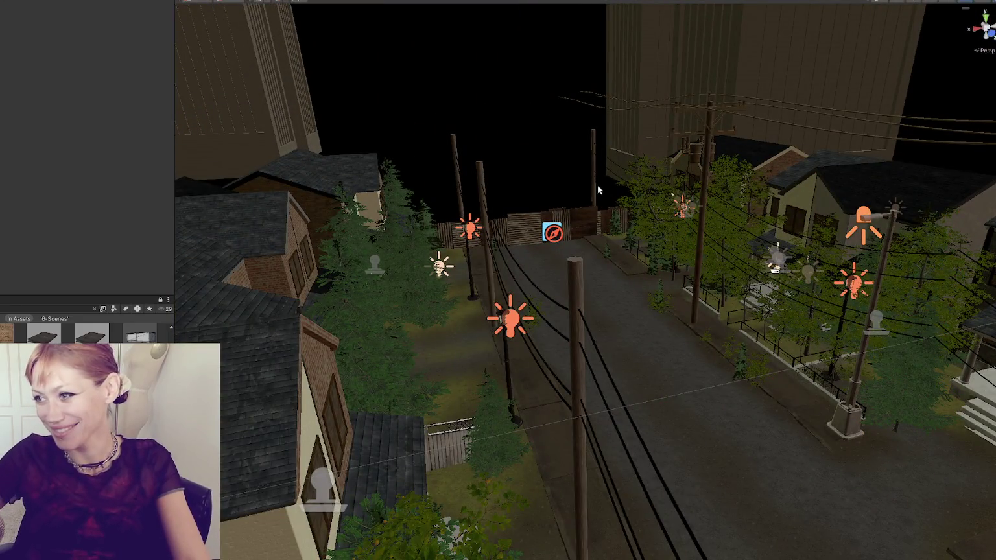
# Step: Select the alley pole group plus the right, middle and foreground power wires, and delete them
pyautogui.click(454, 151)
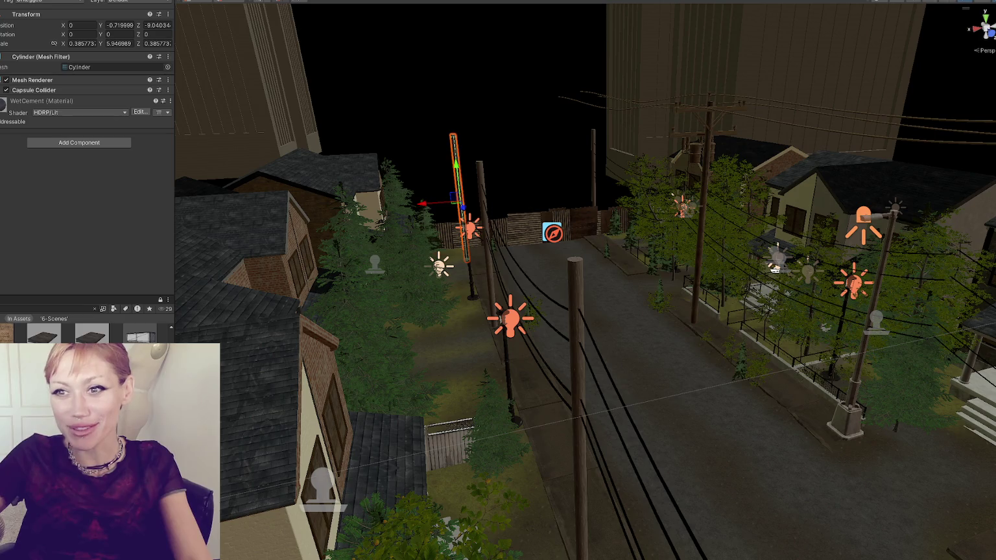
pyautogui.click(465, 213)
pyautogui.click(467, 216)
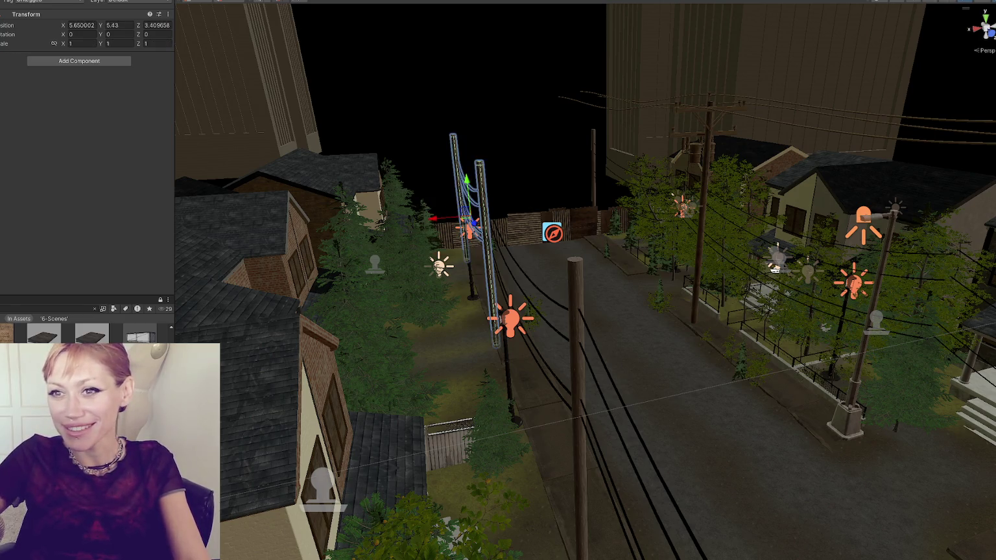
pyautogui.keyDown('shift'); pyautogui.click(811, 211); pyautogui.keyUp('shift')
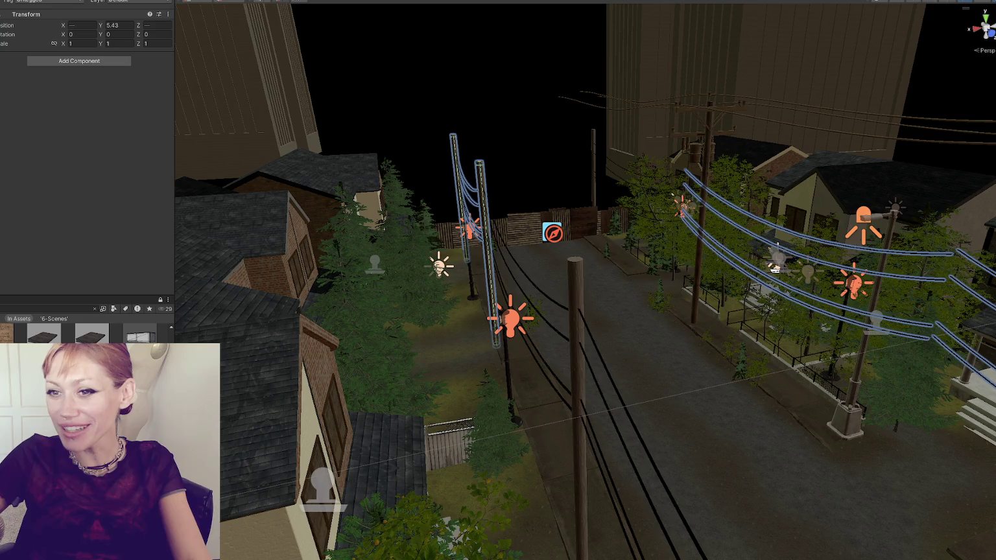
pyautogui.keyDown('shift'); pyautogui.click(642, 168); pyautogui.keyUp('shift')
pyautogui.keyDown('shift'); pyautogui.click(606, 422); pyautogui.keyUp('shift')
pyautogui.moveTo(453, 195)
pyautogui.mouseDown()
pyautogui.moveTo(311, 166)
pyautogui.moveTo(364, 189)
pyautogui.moveTo(492, 208)
pyautogui.moveTo(453, 214)
pyautogui.mouseUp()
pyautogui.press('Delete')
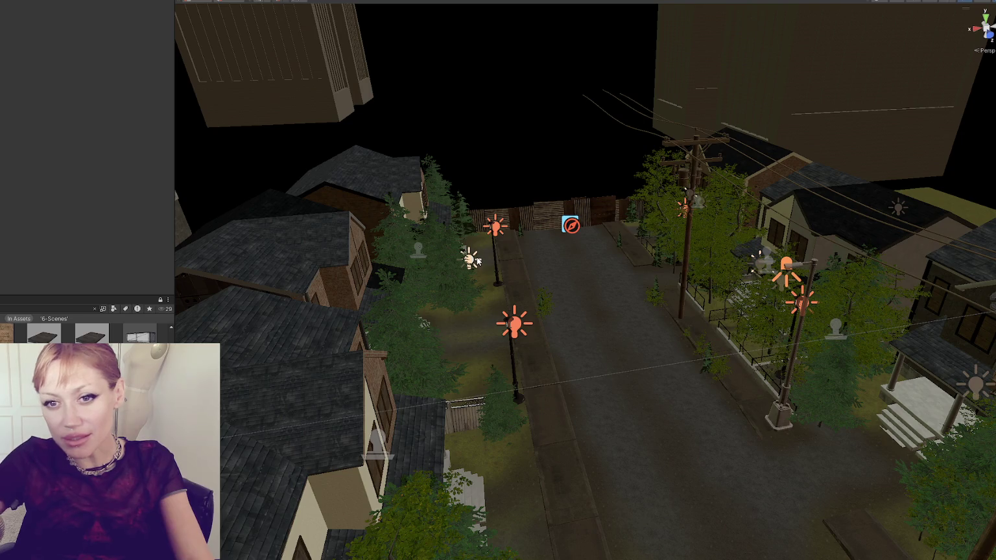
# Step: Slide the streetlight further along the street
pyautogui.moveTo(499, 286)
pyautogui.mouseDown()
pyautogui.moveTo(563, 282)
pyautogui.moveTo(585, 251)
pyautogui.moveTo(763, 310)
pyautogui.mouseUp()
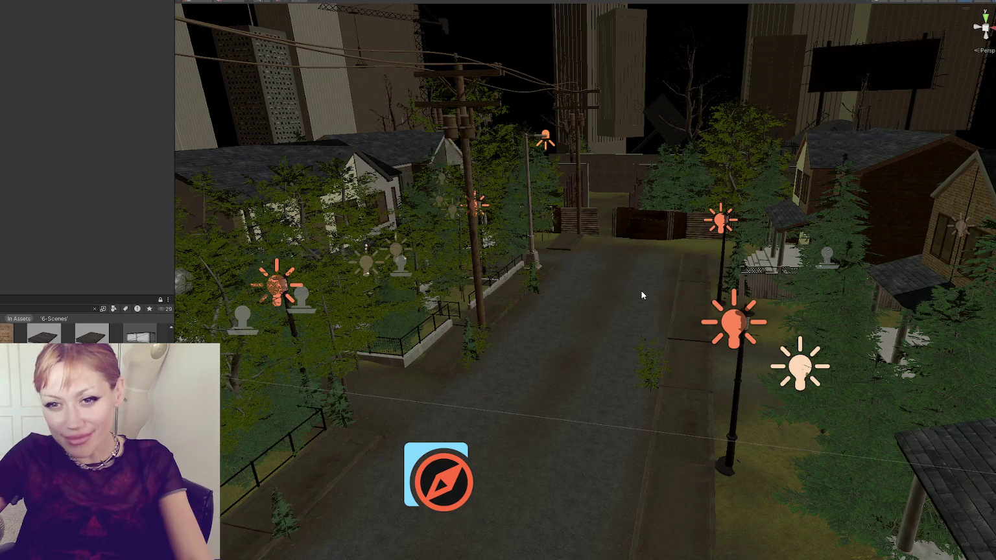
pyautogui.moveTo(619, 289)
pyautogui.mouseDown()
pyautogui.moveTo(810, 243)
pyautogui.moveTo(803, 297)
pyautogui.mouseUp()
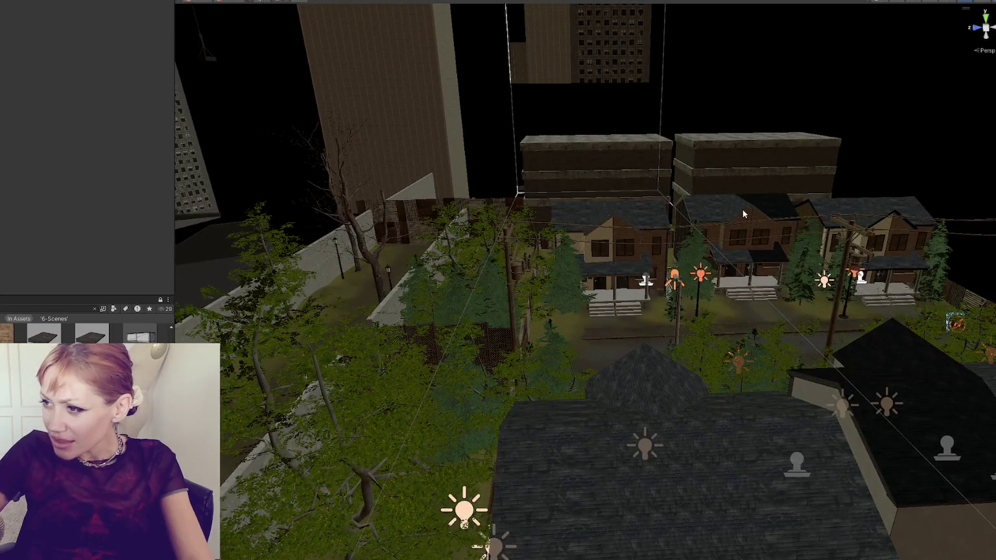
pyautogui.moveTo(584, 264); pyautogui.dragTo(725, 265)
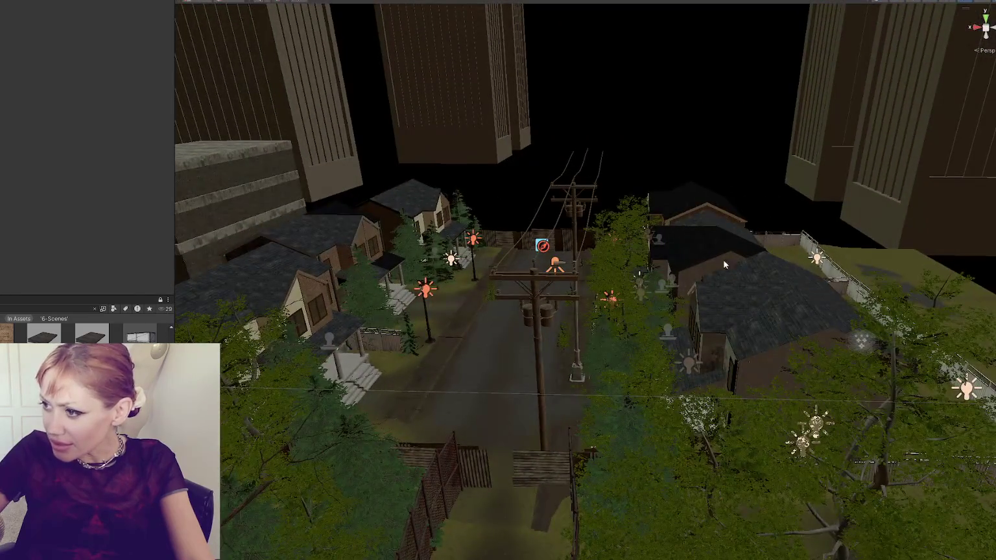
pyautogui.click(524, 277)
pyautogui.press('f')
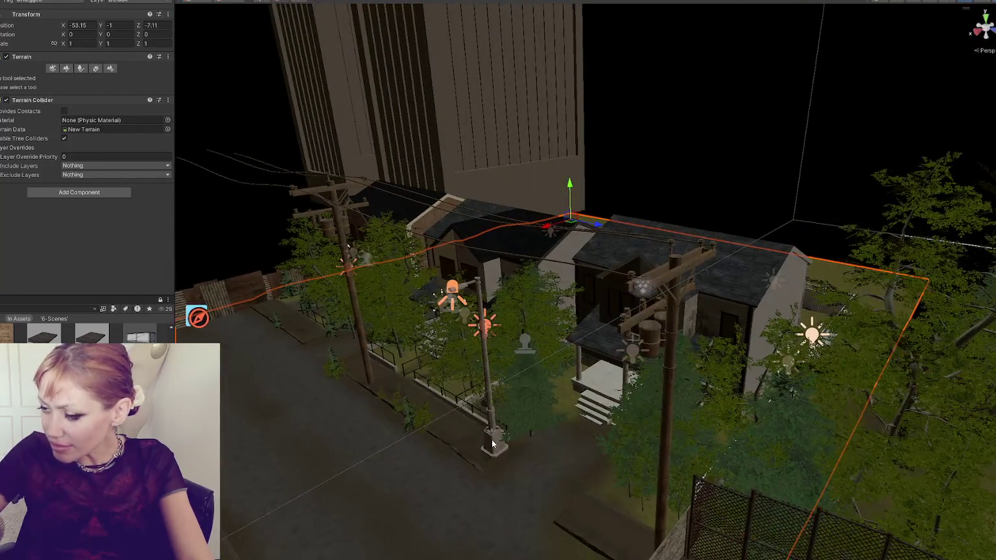
pyautogui.click(538, 374)
pyautogui.moveTo(538, 374)
pyautogui.mouseDown()
pyautogui.moveTo(551, 291)
pyautogui.moveTo(561, 338)
pyautogui.moveTo(568, 322)
pyautogui.mouseUp()
pyautogui.moveTo(474, 361); pyautogui.dragTo(547, 354)
pyautogui.moveTo(458, 333)
pyautogui.mouseDown()
pyautogui.moveTo(504, 353)
pyautogui.moveTo(639, 370)
pyautogui.moveTo(670, 356)
pyautogui.mouseUp()
# Step: Move the Phone Lines pole over to the left side of the street
pyautogui.moveTo(505, 317)
pyautogui.mouseDown()
pyautogui.moveTo(383, 189)
pyautogui.moveTo(640, 274)
pyautogui.mouseUp()
pyautogui.moveTo(698, 259); pyautogui.dragTo(814, 260)
pyautogui.click(814, 259)
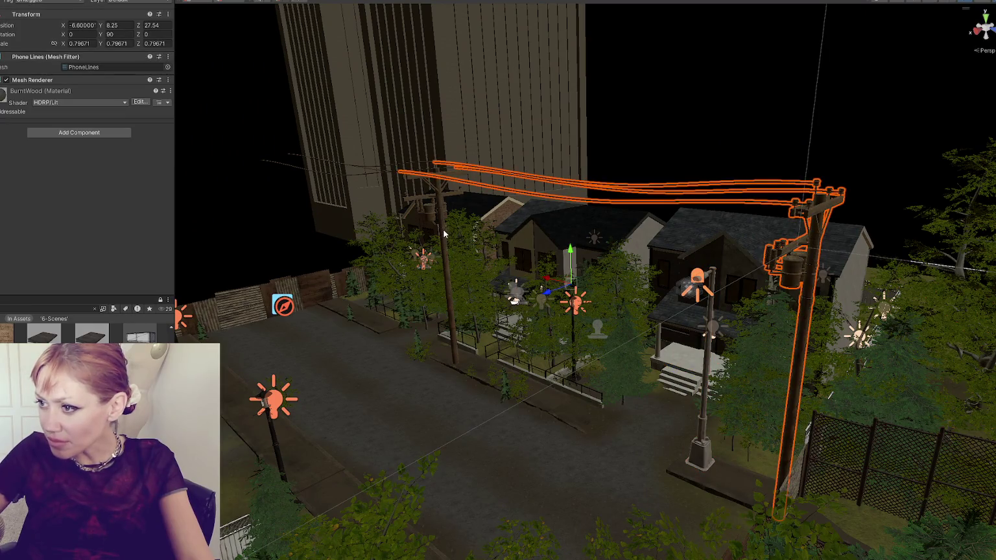
pyautogui.keyDown('shift'); pyautogui.click(442, 229); pyautogui.keyUp('shift')
pyautogui.press('f')
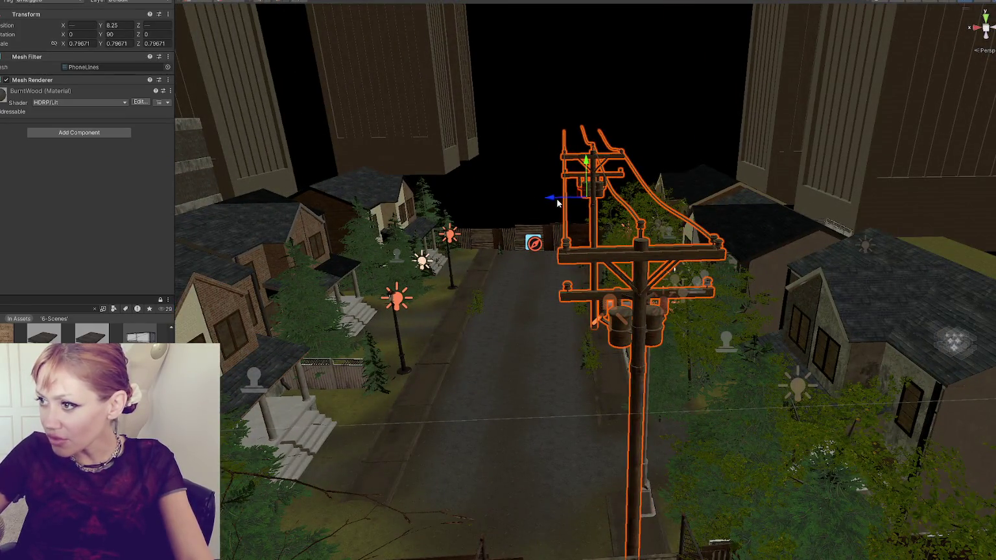
pyautogui.moveTo(574, 285)
pyautogui.mouseDown()
pyautogui.moveTo(357, 301)
pyautogui.moveTo(482, 286)
pyautogui.mouseUp()
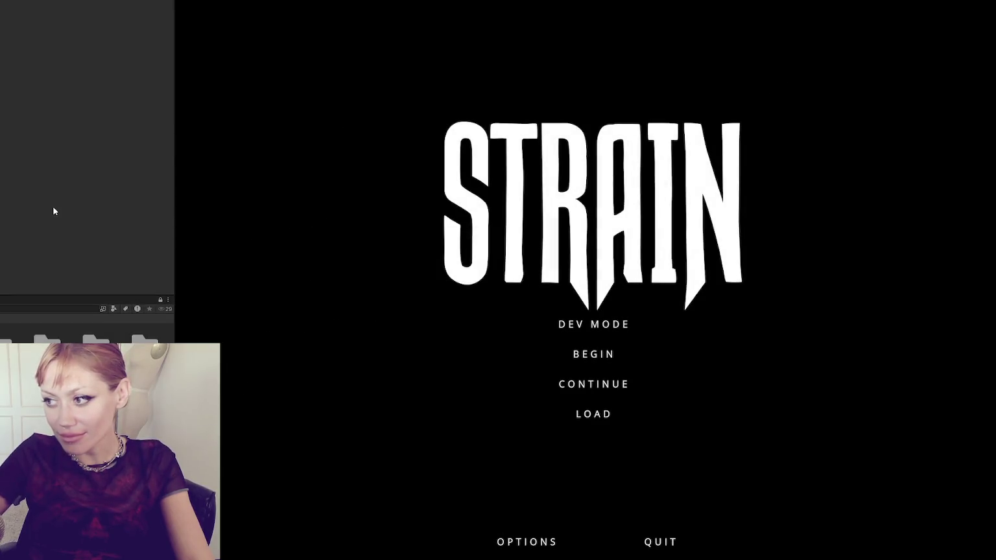
# Step: Widen the Game view by dragging the panel divider
pyautogui.moveTo(173, 162); pyautogui.dragTo(25, 162)
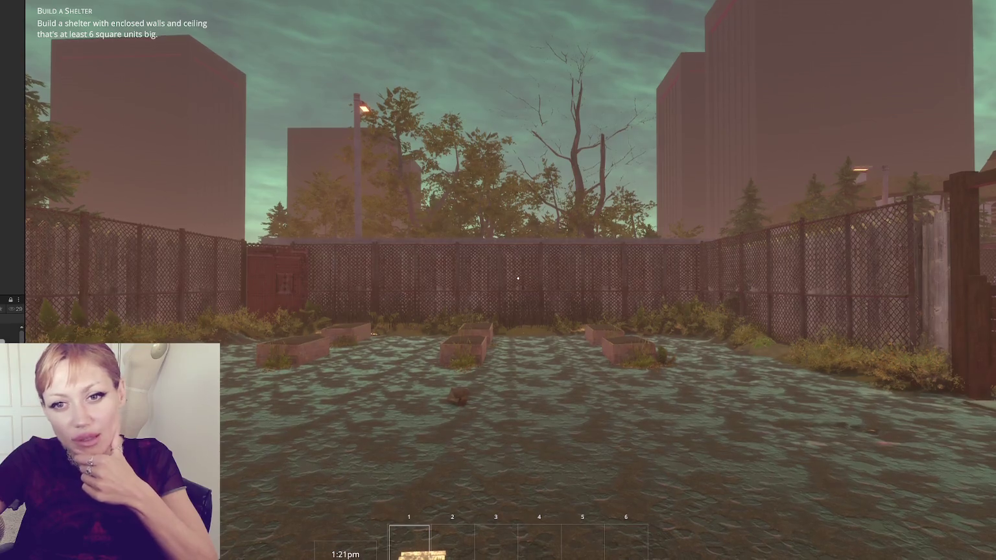
# Step: Walk to the newspaper in the yard and pick it up
pyautogui.click(519, 279)
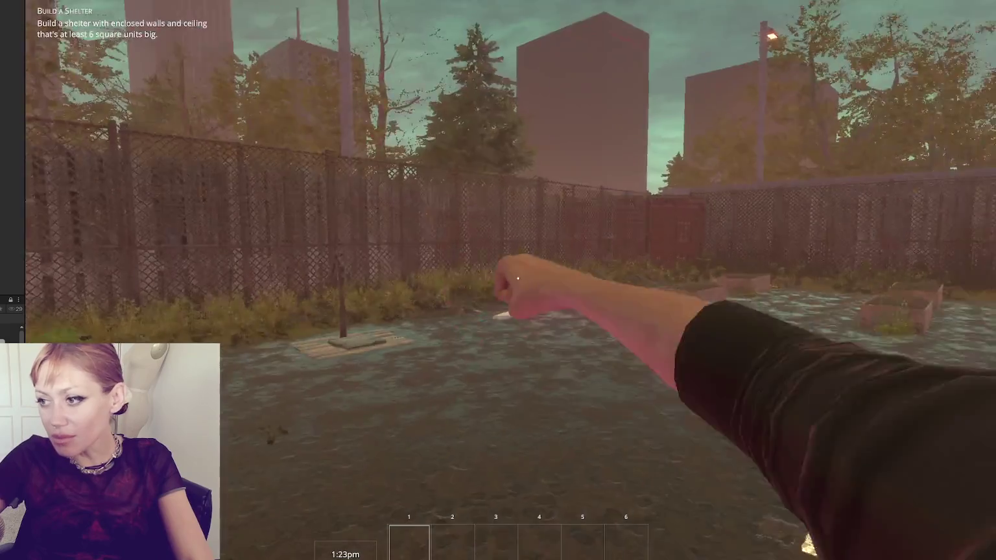
pyautogui.press('w')
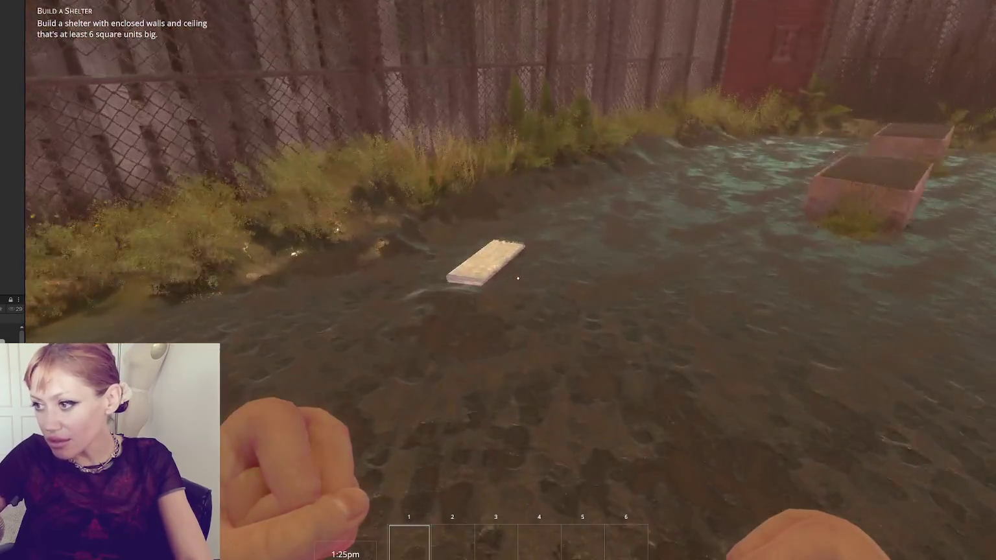
pyautogui.press('e')
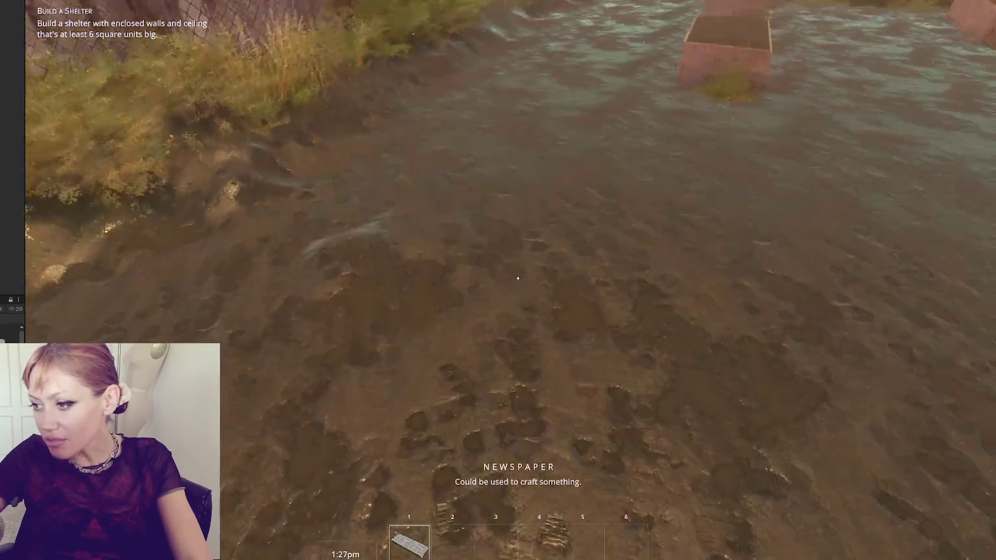
pyautogui.click(518, 278)
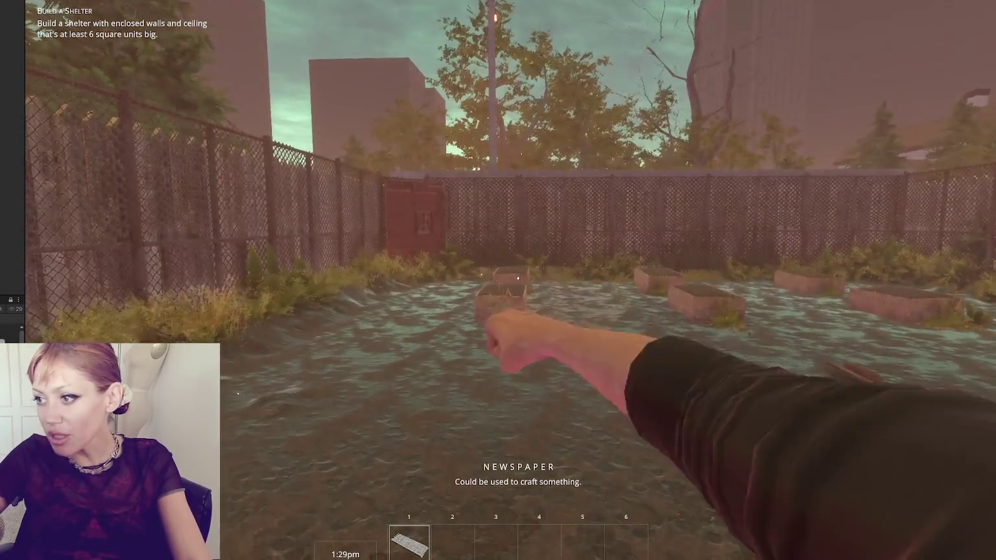
pyautogui.press('s')
# Step: Choose the Newspaper Bed from the menu, rotate it, and place its blueprint
pyautogui.press('Escape')
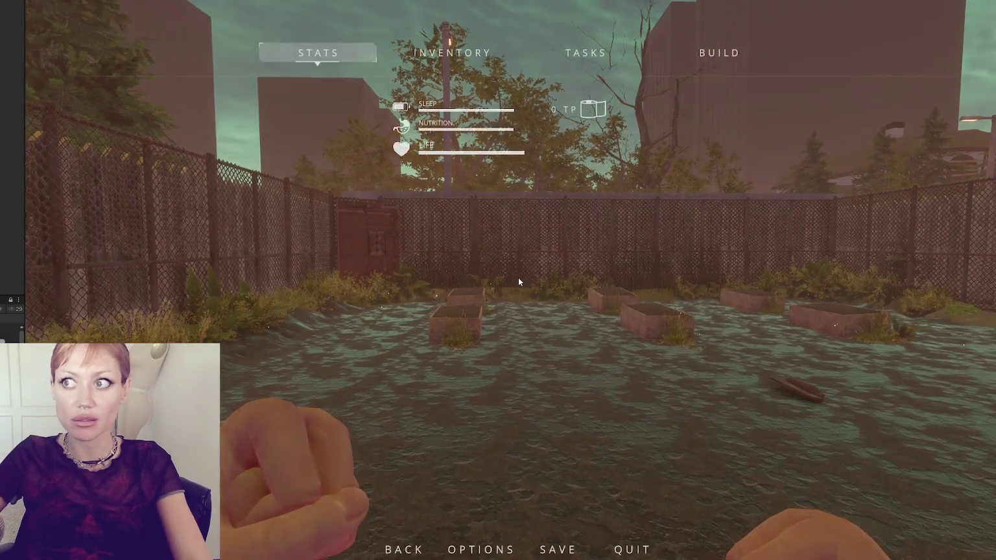
pyautogui.click(301, 126)
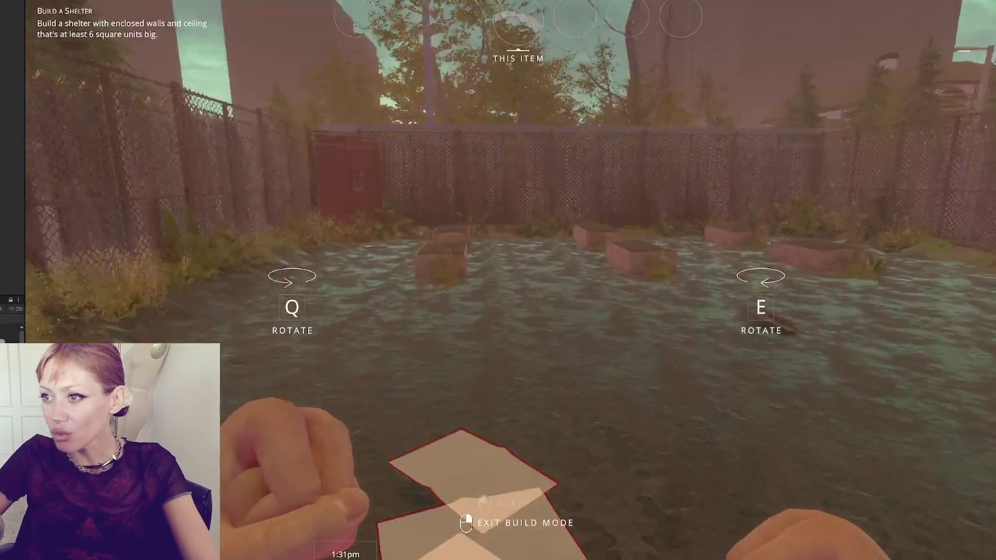
pyautogui.press('e')
pyautogui.press('e')
pyautogui.click(518, 279)
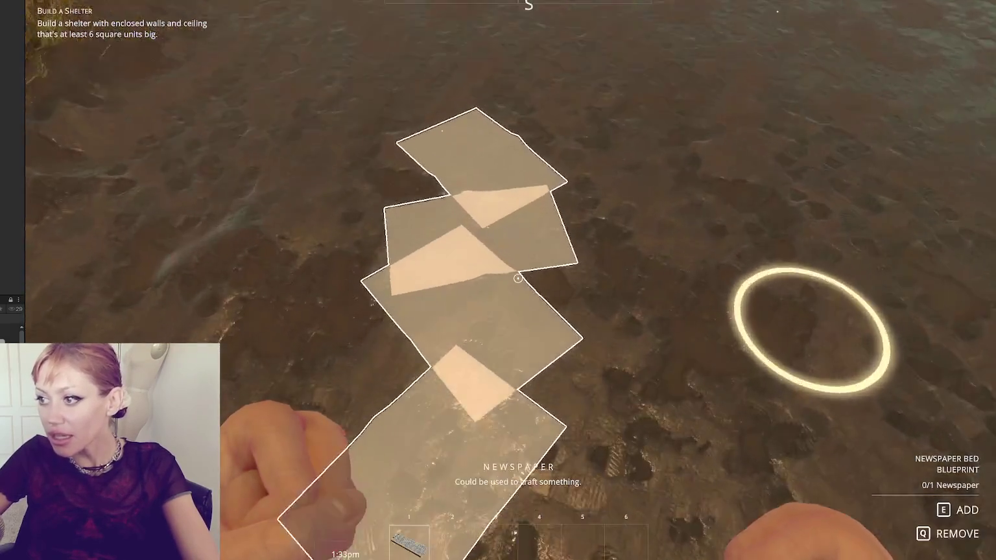
pyautogui.press('e')
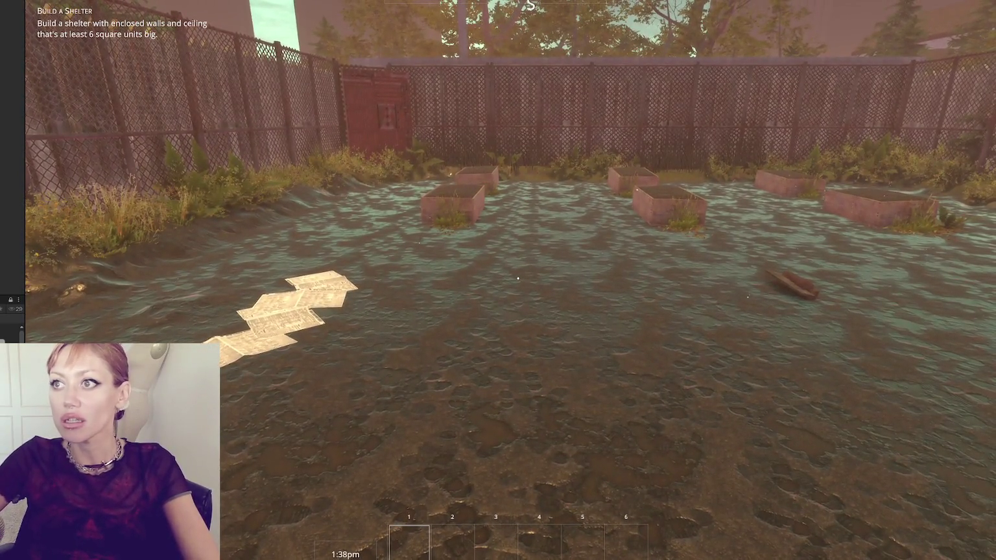
# Step: Walk through the gate, down the flooded alley past the raft, and interact with the red door
pyautogui.press('w')
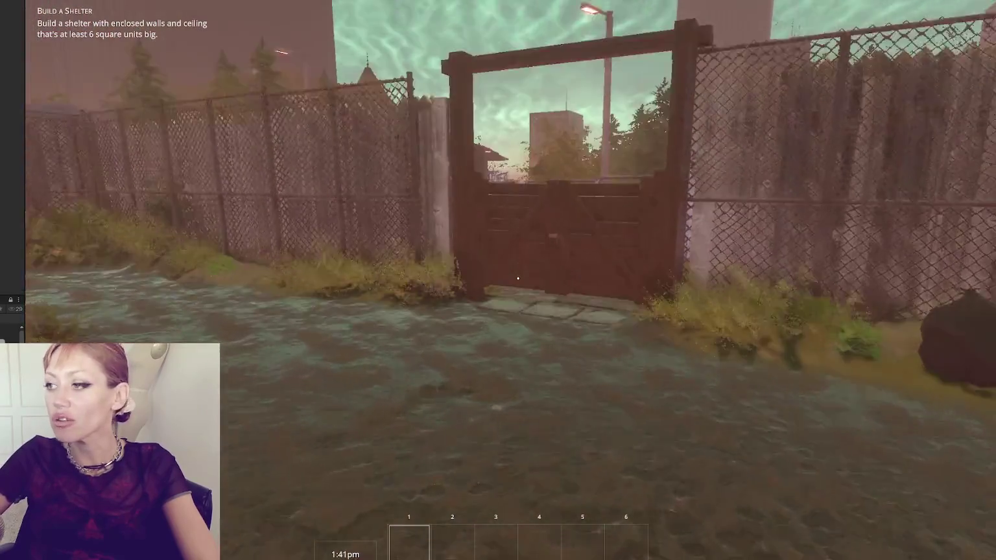
pyautogui.press('w')
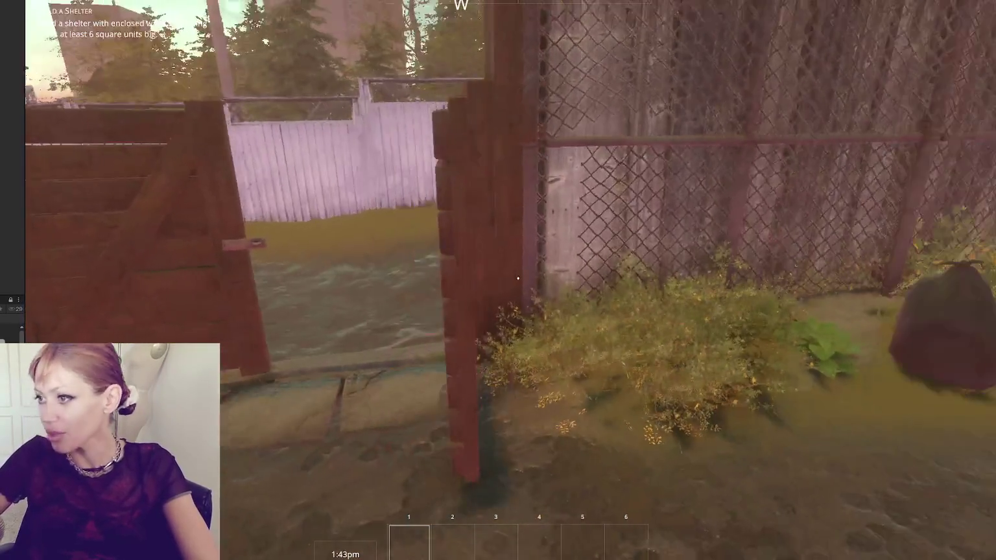
pyautogui.press('w')
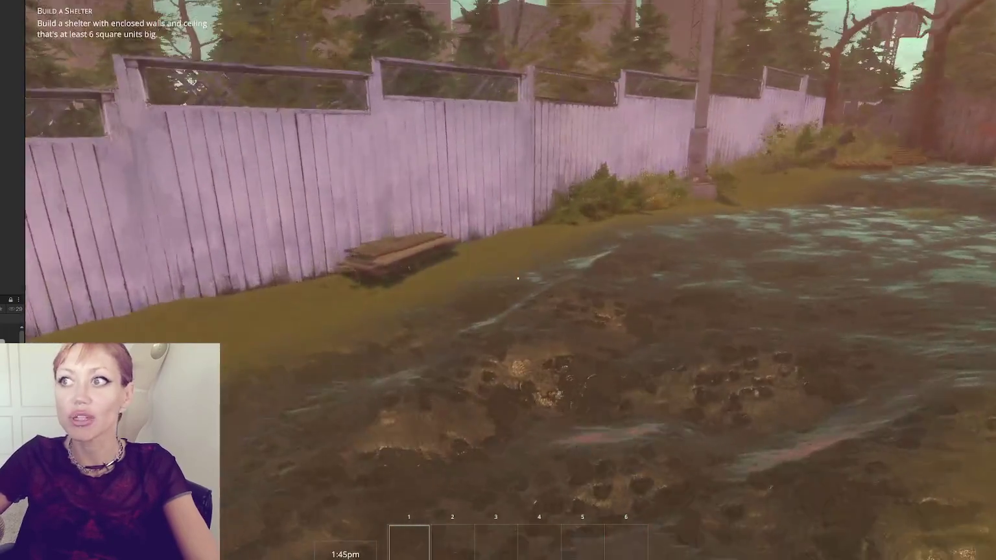
pyautogui.press('w')
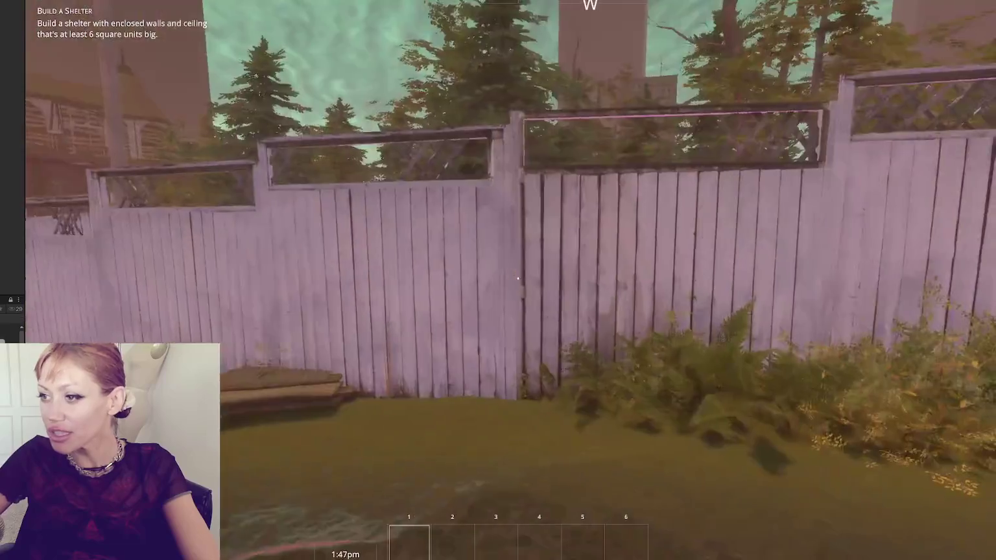
pyautogui.press('w')
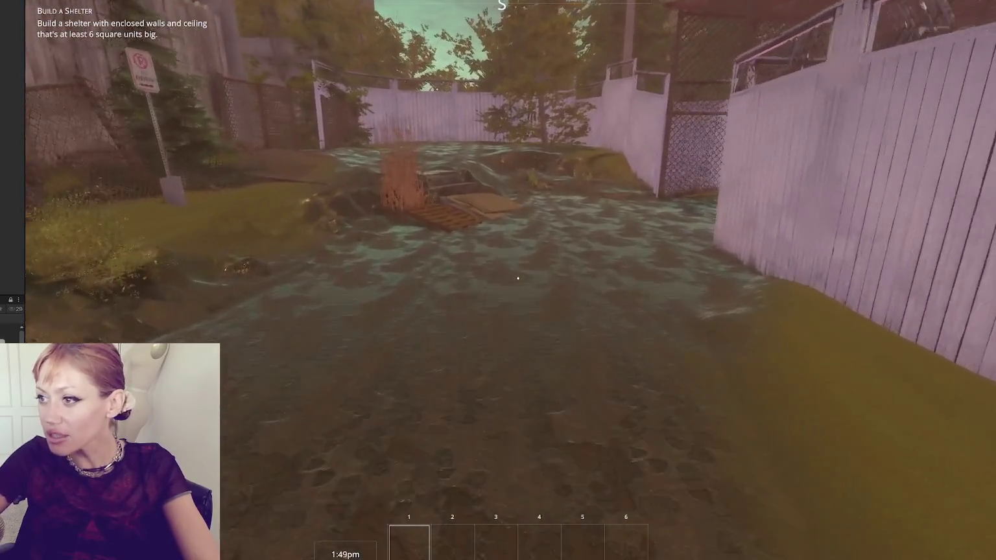
pyautogui.press('w')
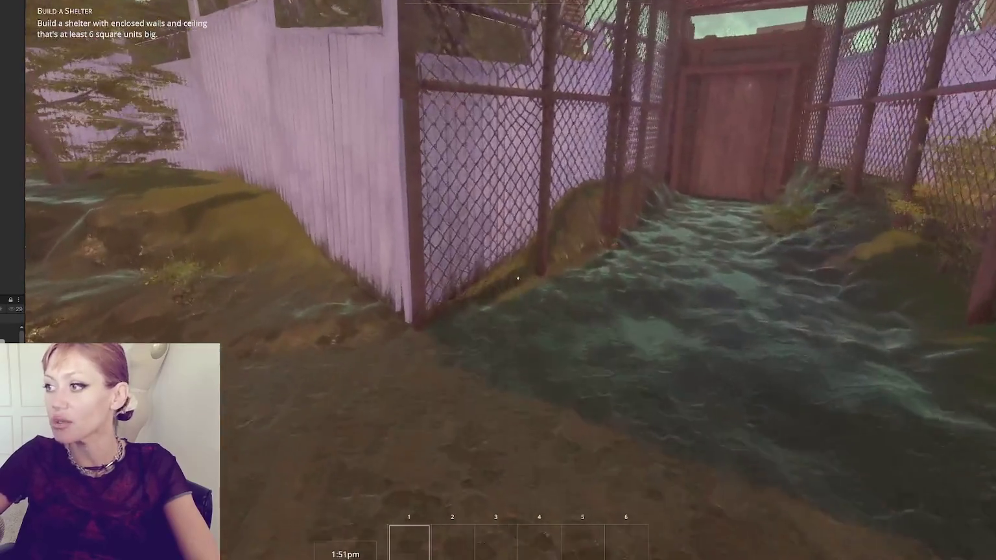
pyautogui.press('w')
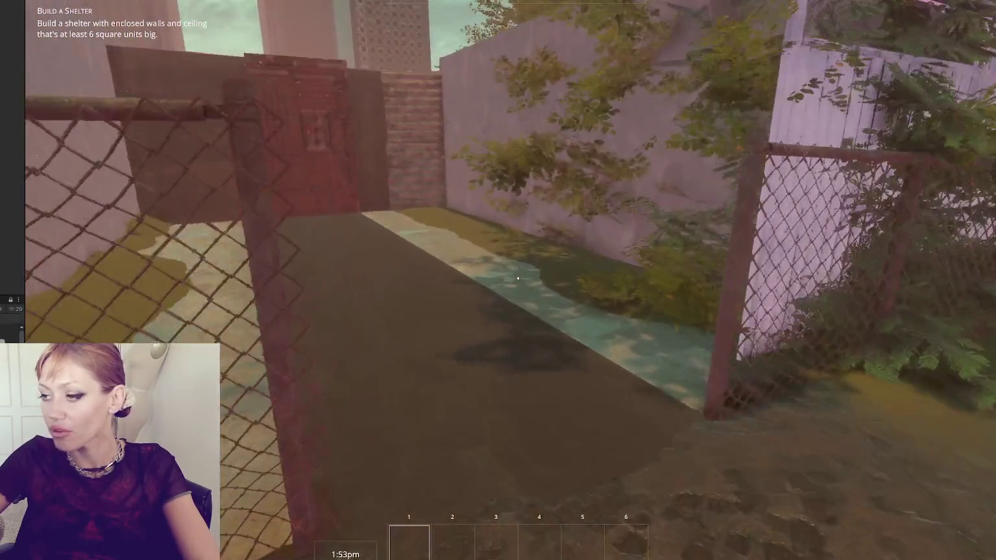
pyautogui.press('w')
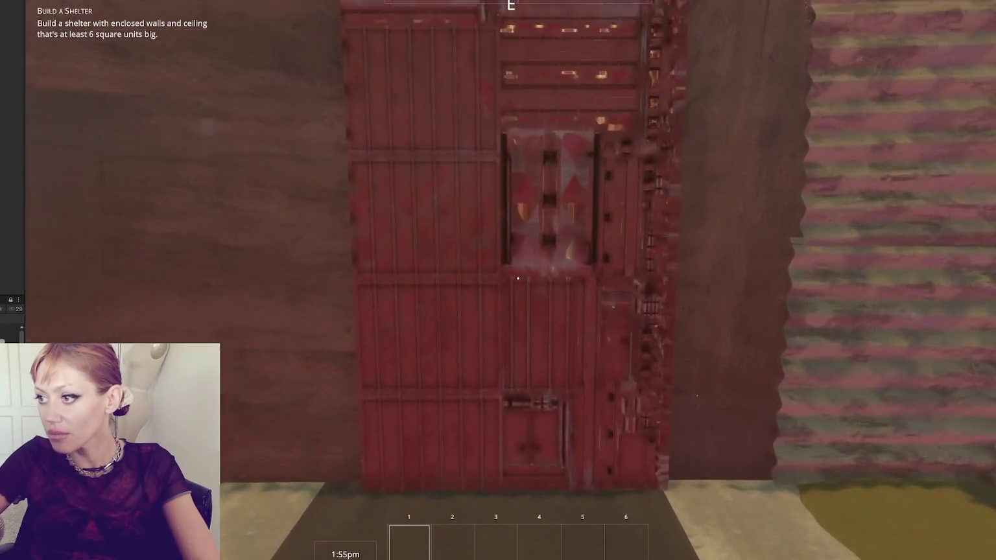
pyautogui.press('e')
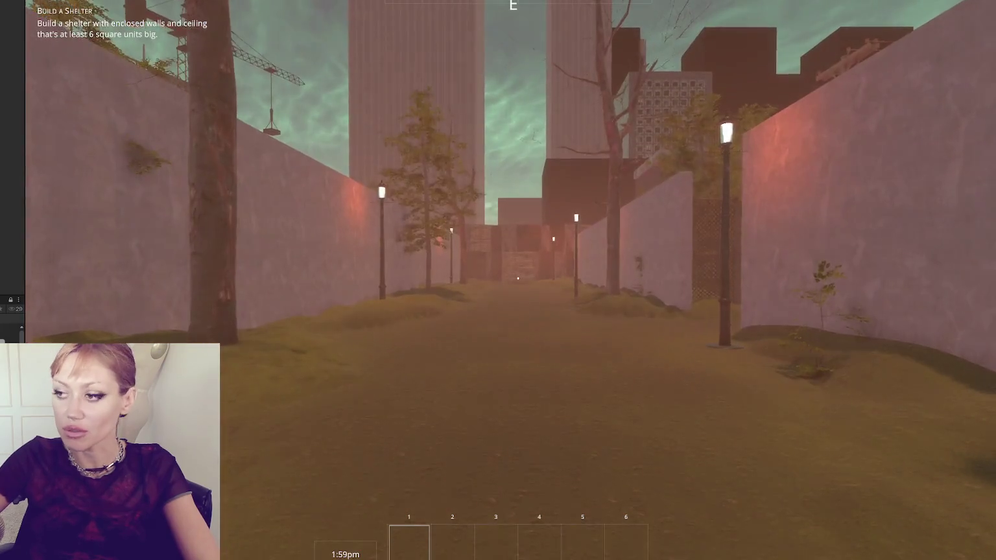
# Step: Walk down the fenced alley into the street, looking at the houses and the power pole
pyautogui.press('w')
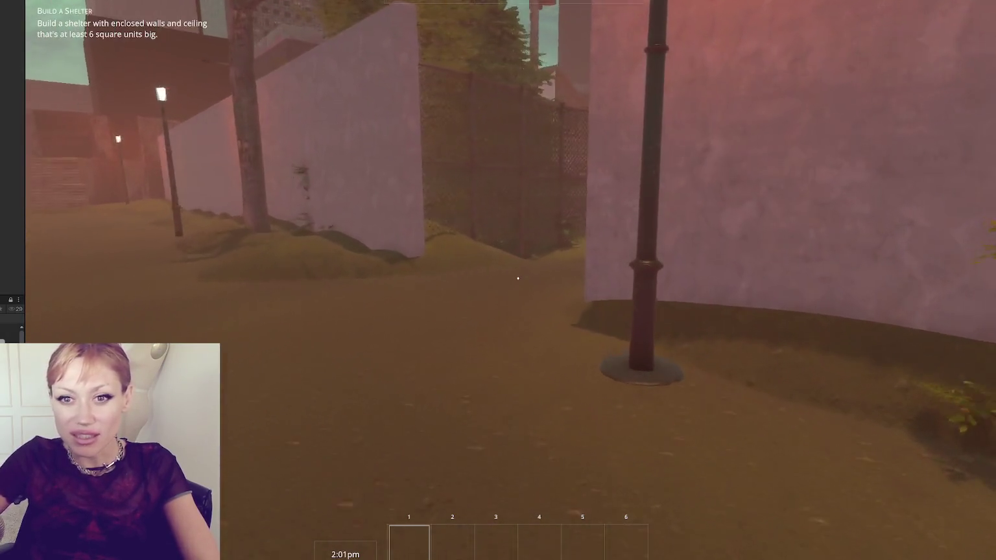
pyautogui.press('w')
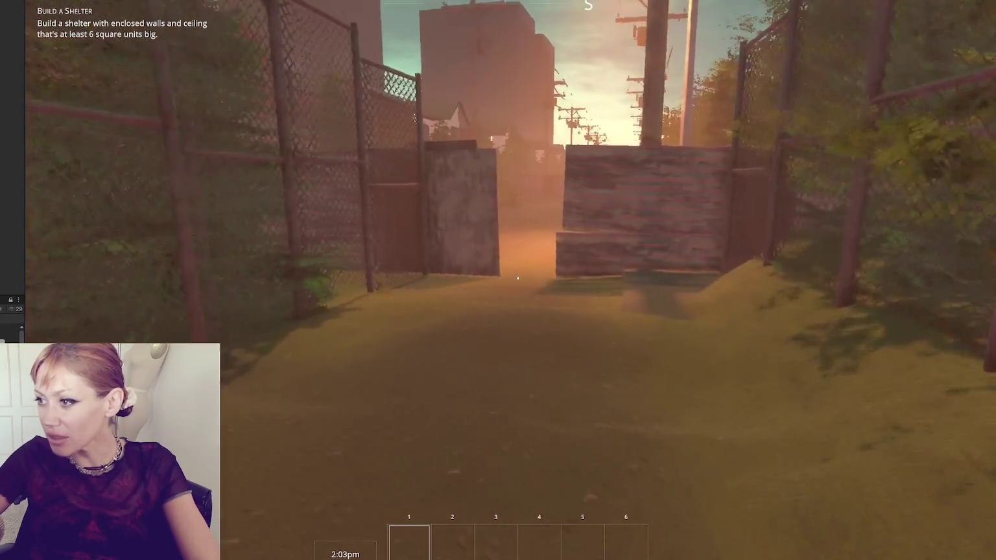
pyautogui.press('w')
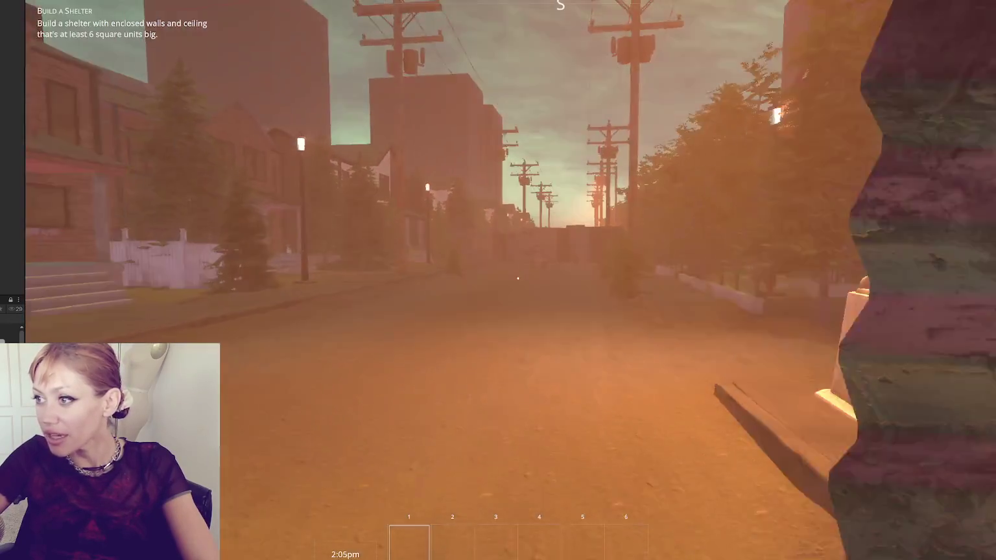
pyautogui.press('w')
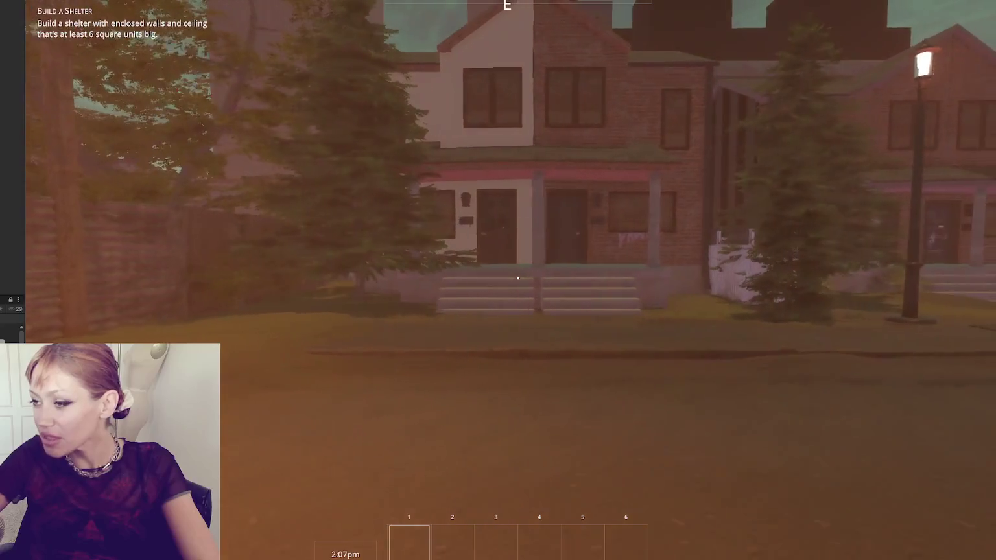
pyautogui.press('w')
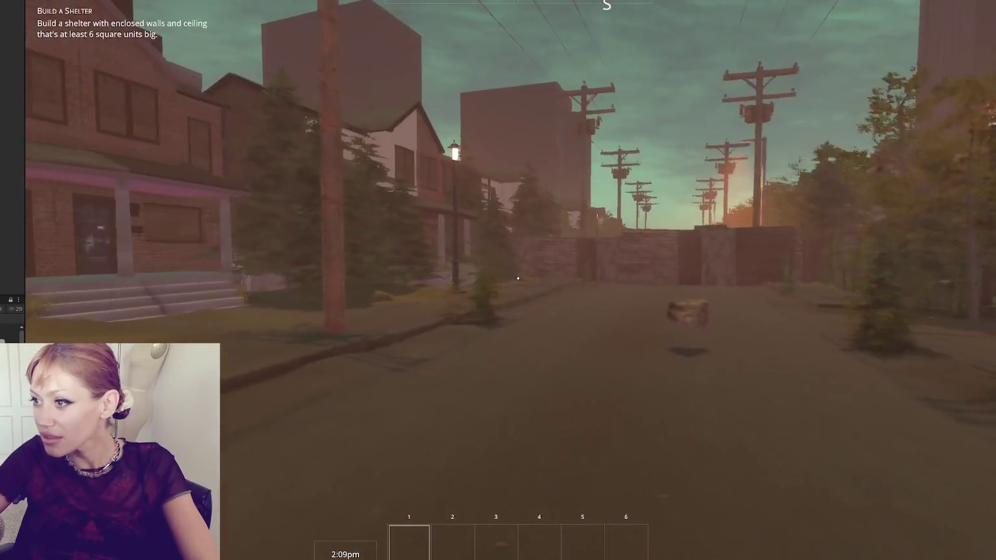
pyautogui.press('w')
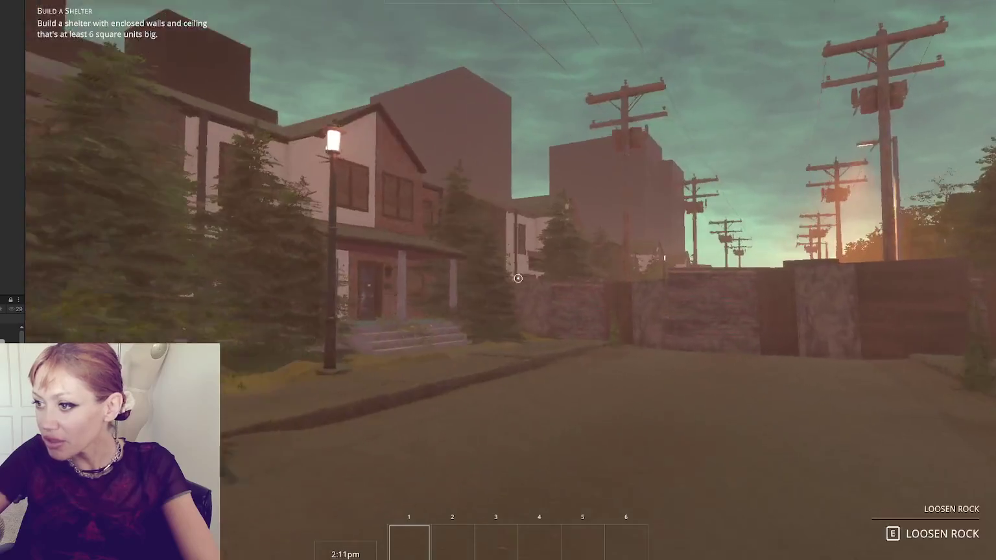
pyautogui.press('w')
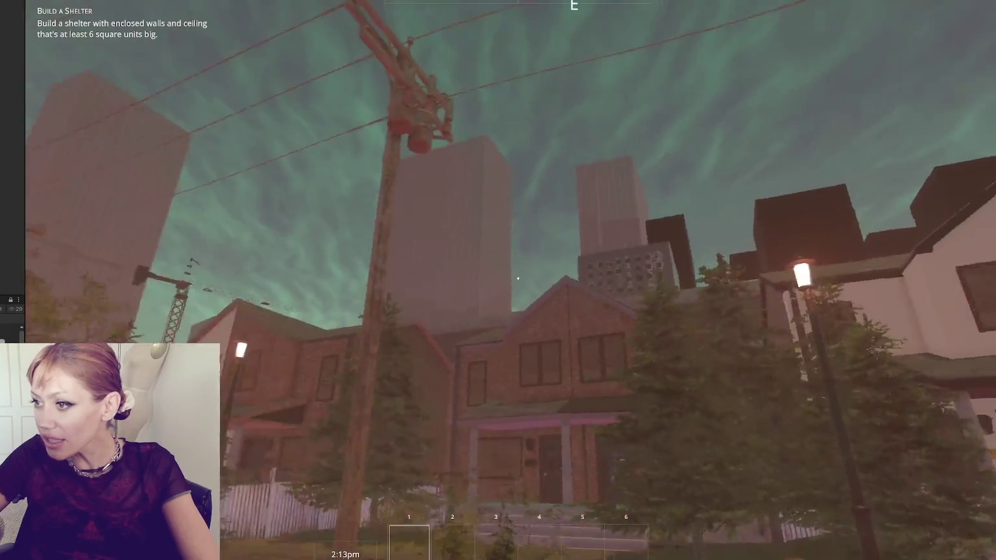
pyautogui.press('w')
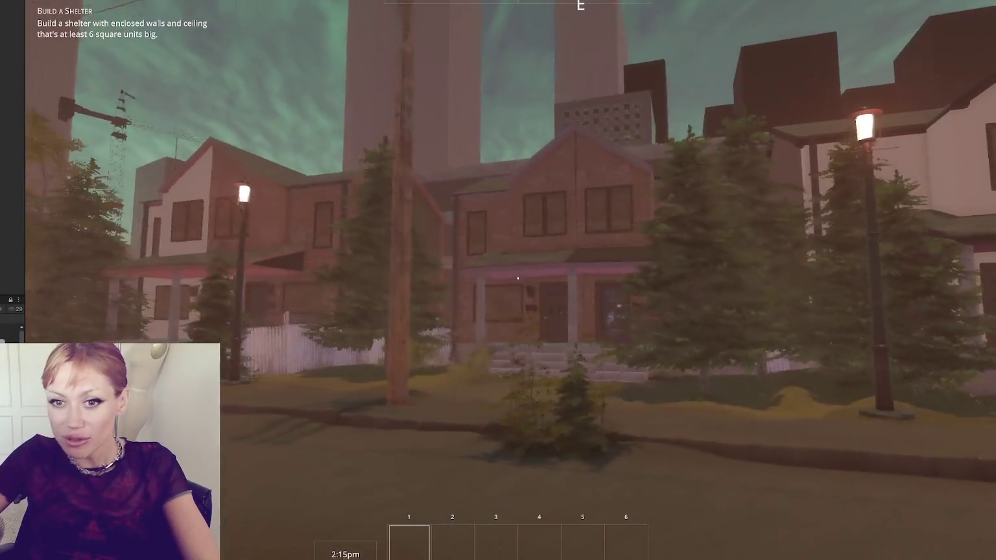
# Step: Lift a rock into the inventory, then drop it back on the ground
pyautogui.press('e')
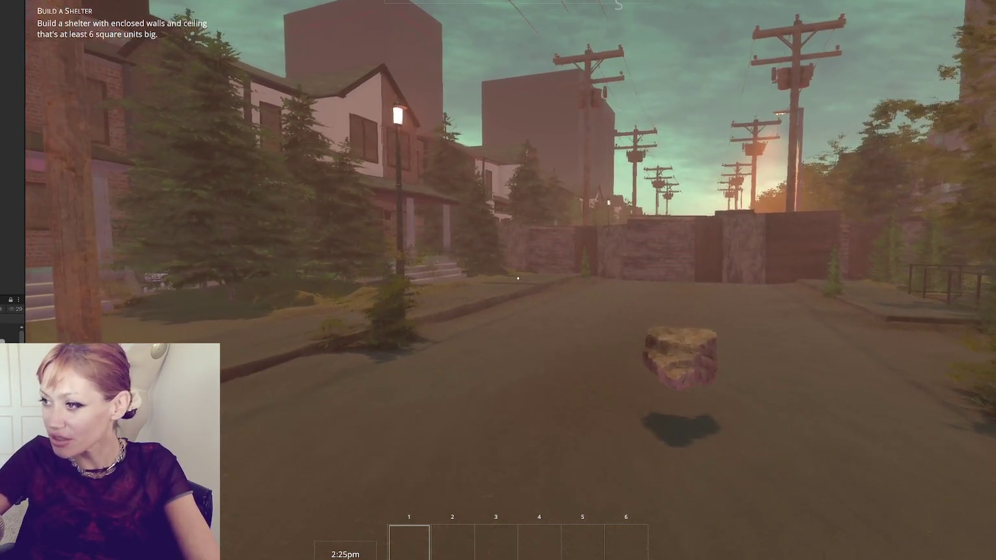
pyautogui.press('e')
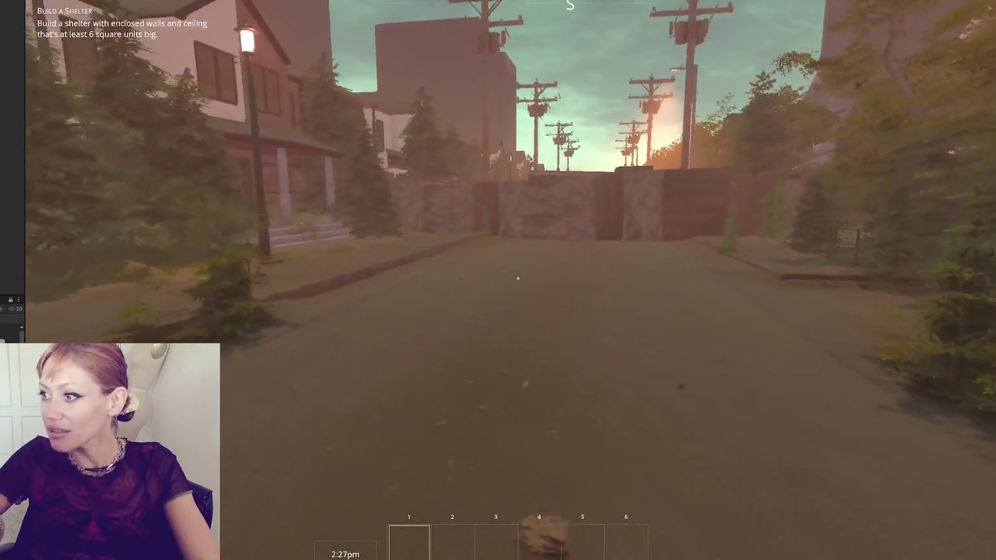
pyautogui.press('q')
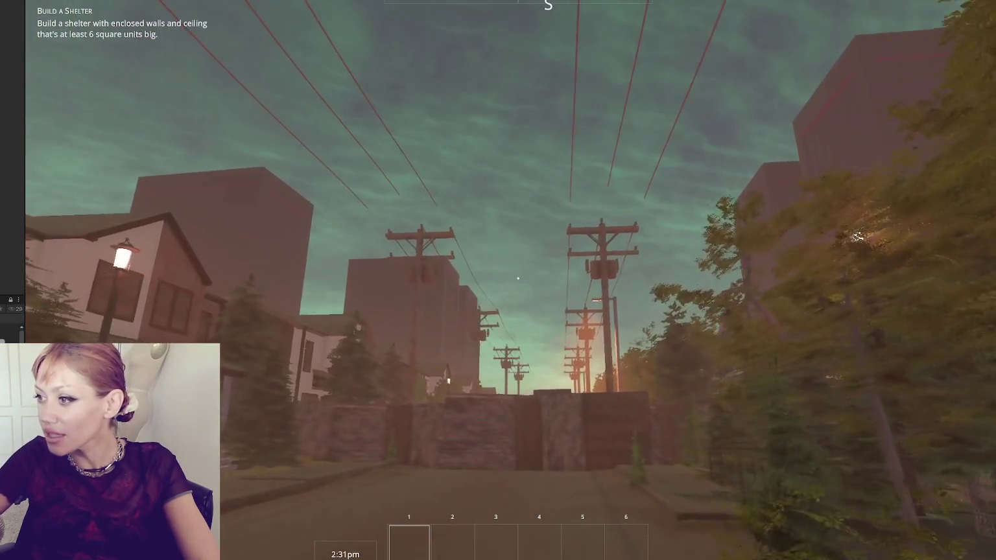
# Step: Walk the street past the stone wall, wooden fence and metal wall, then back through the fenced alley
pyautogui.press('w')
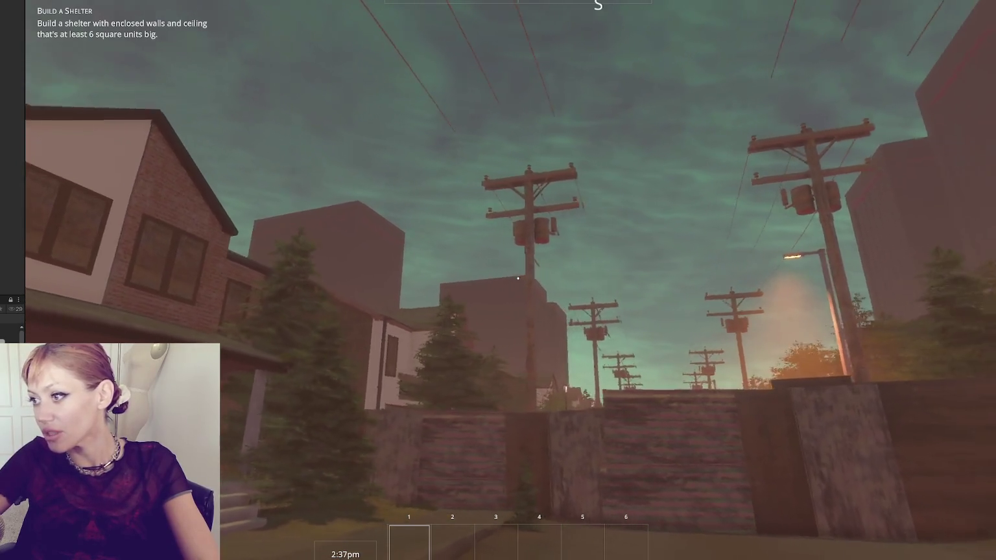
pyautogui.press('w')
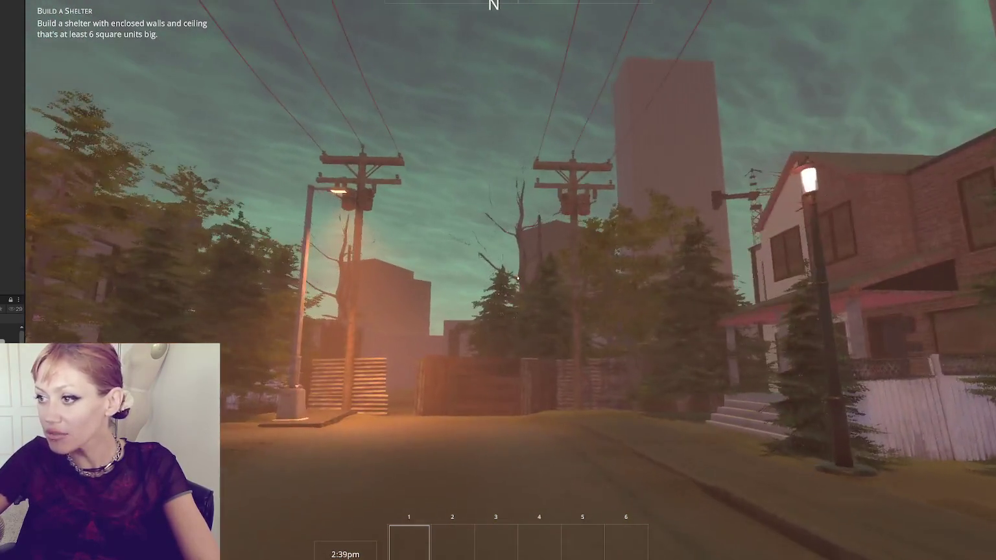
pyautogui.press('w')
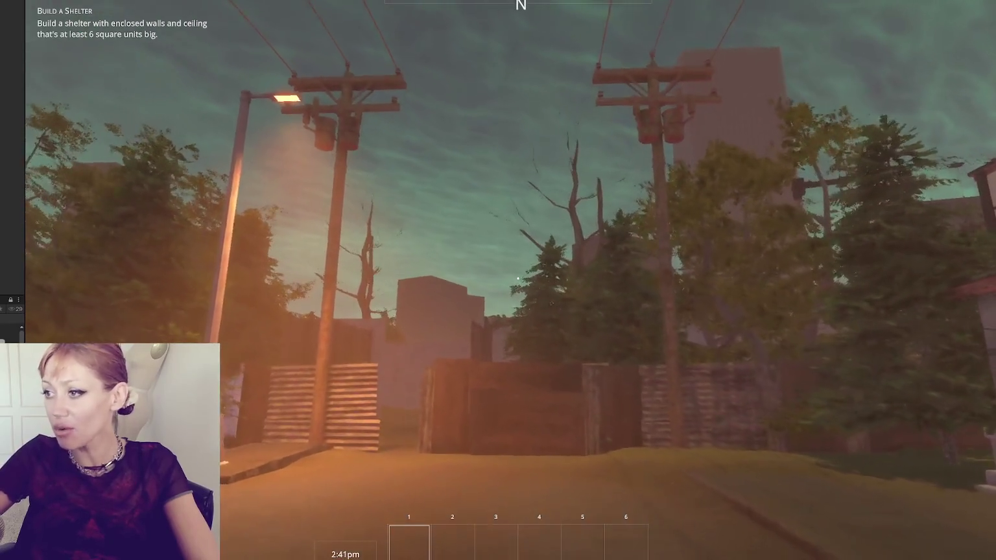
pyautogui.press('w')
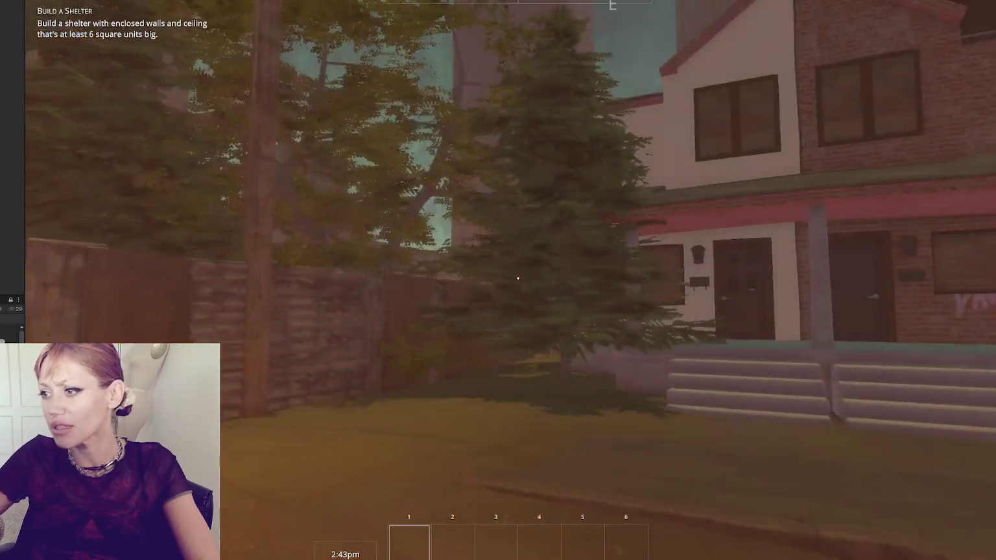
pyautogui.press('w')
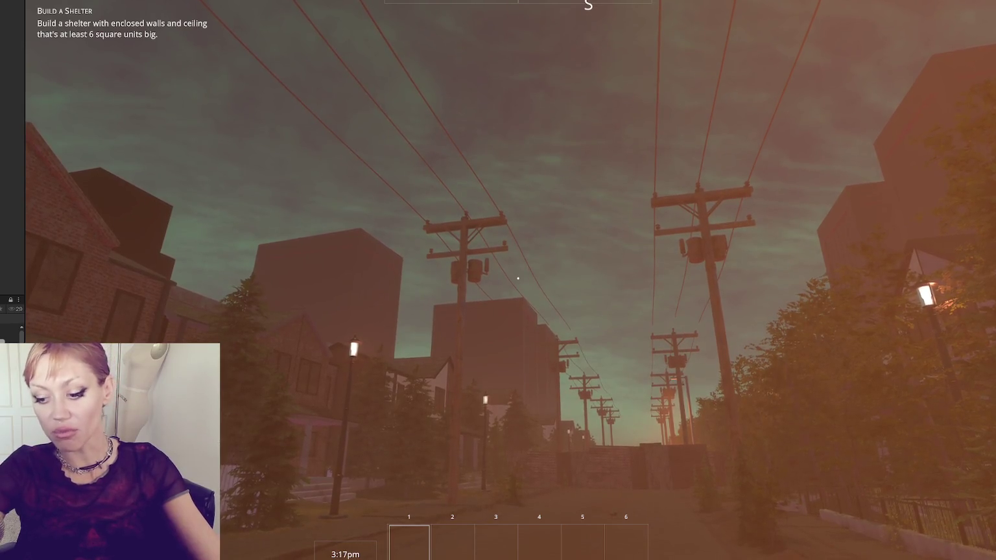
pyautogui.press('w')
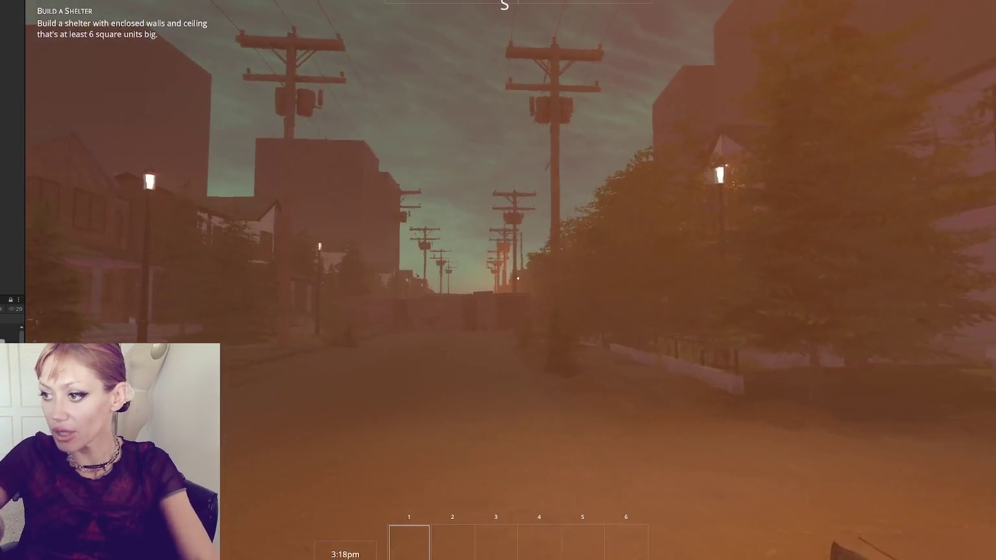
pyautogui.press('w')
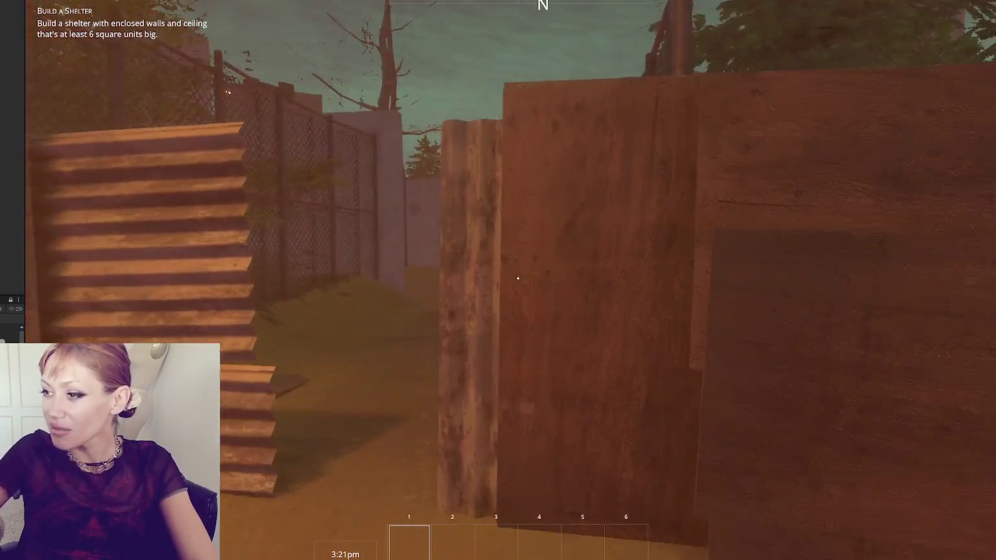
pyautogui.press('w')
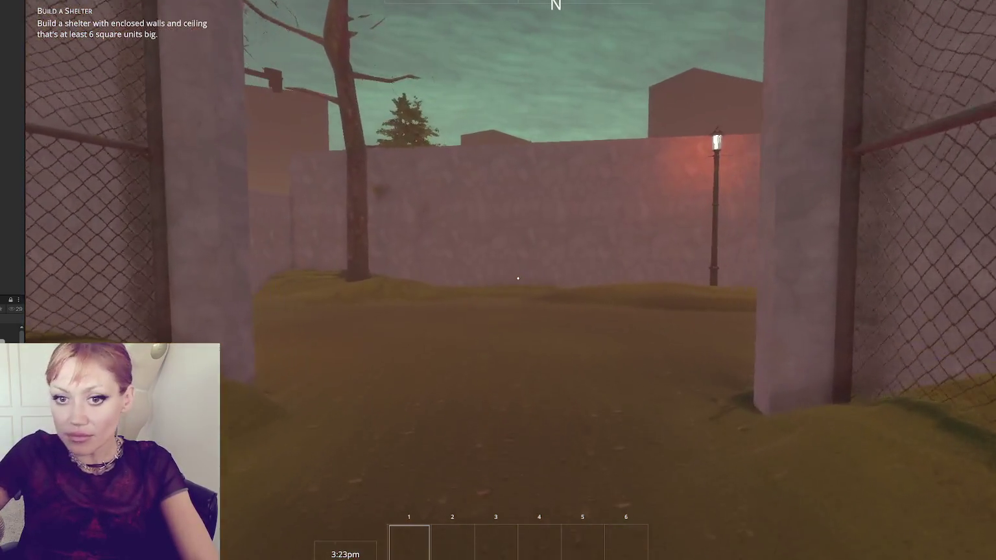
pyautogui.press('w')
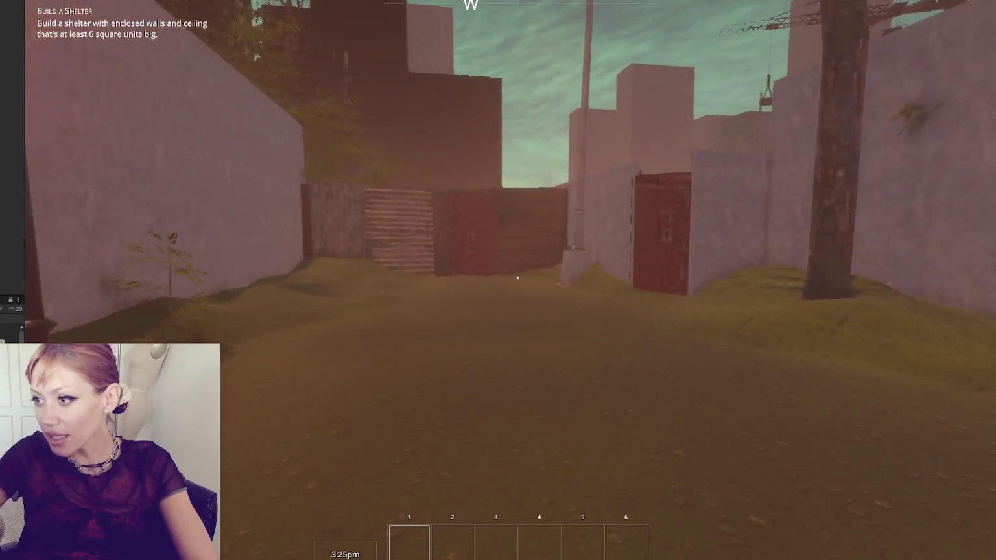
pyautogui.press('w')
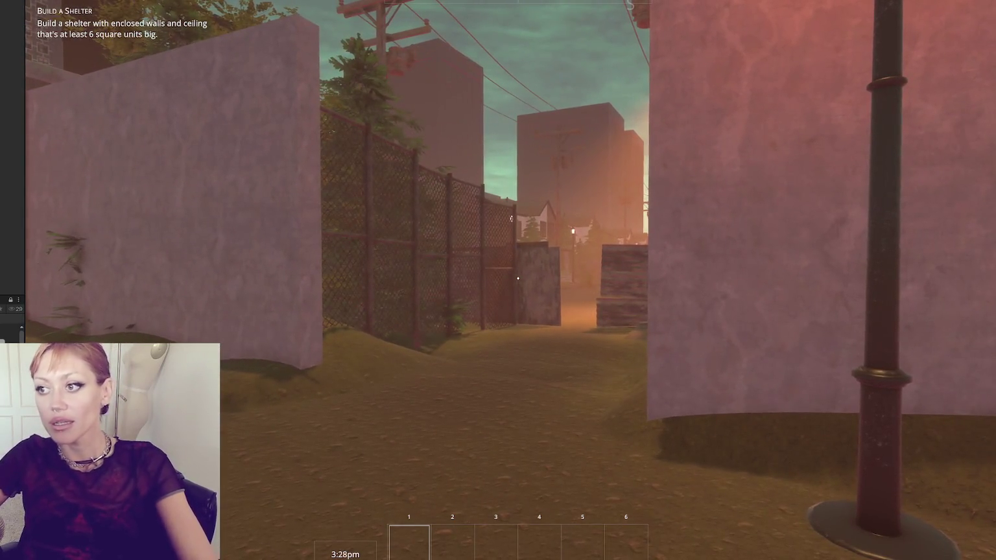
# Step: Pause and resume, enter the home through the red door, walk toward the water pump, and pause
pyautogui.press('Escape')
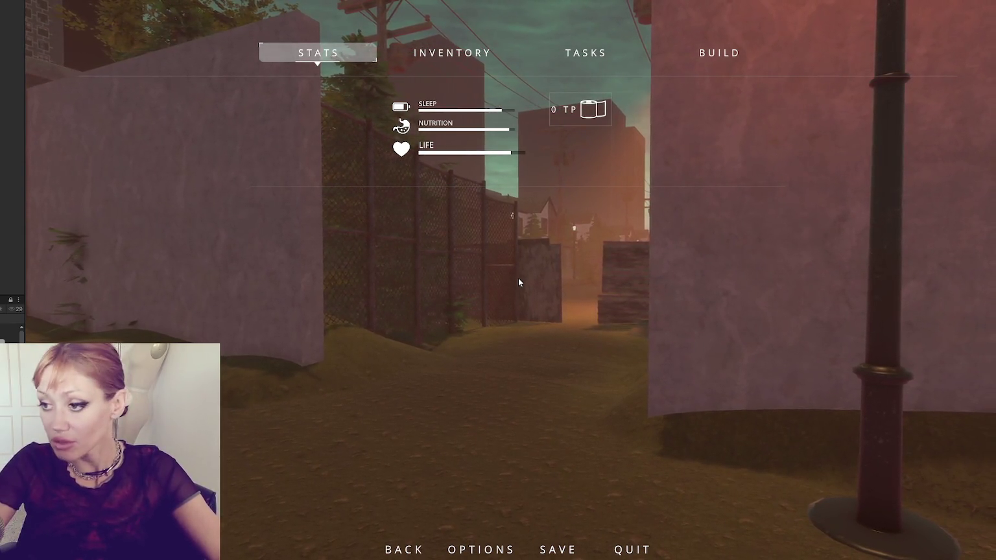
pyautogui.press('Escape')
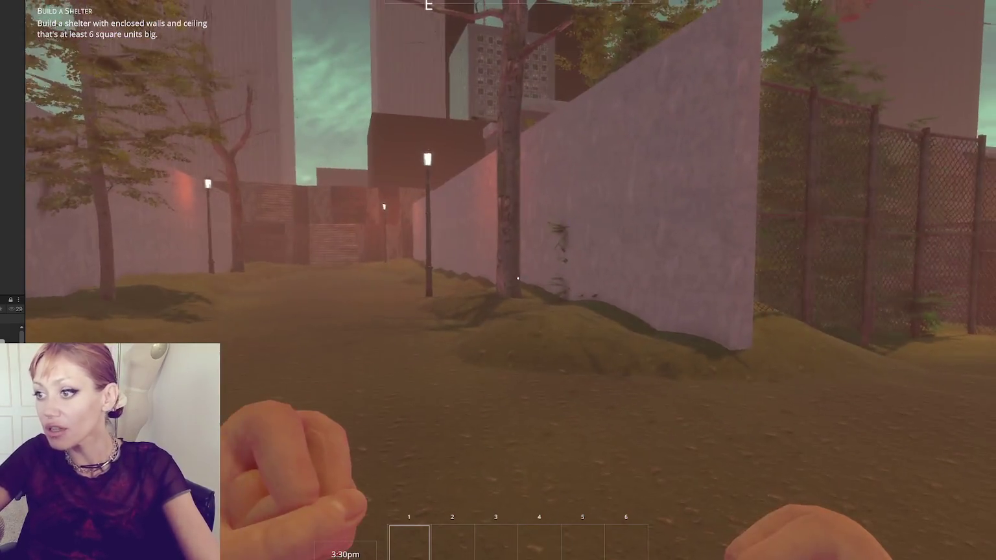
pyautogui.press('w')
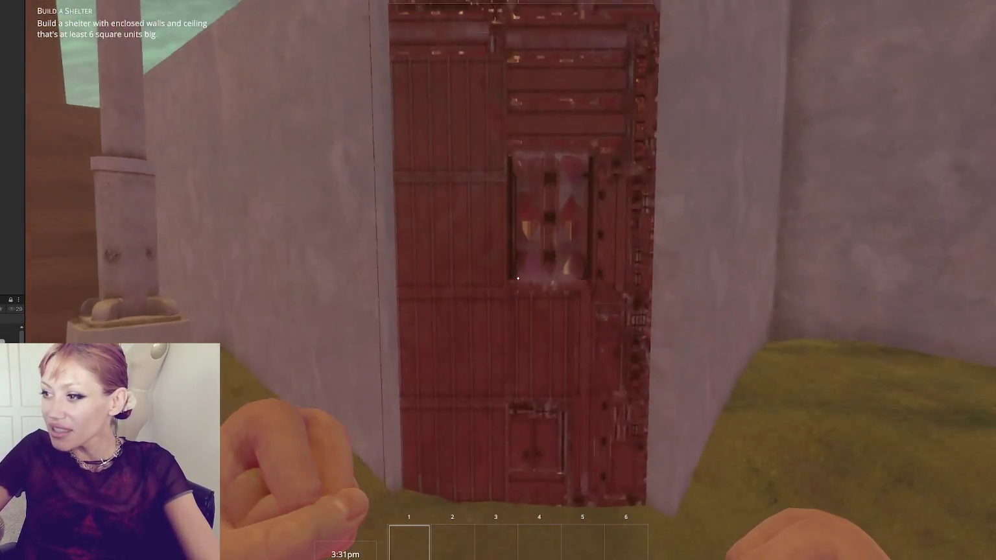
pyautogui.press('e')
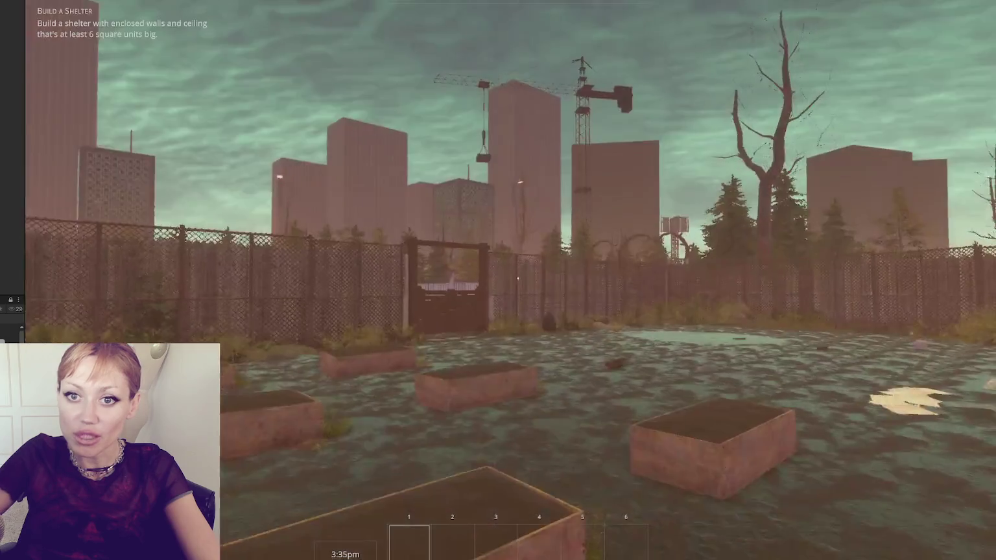
pyautogui.press('w')
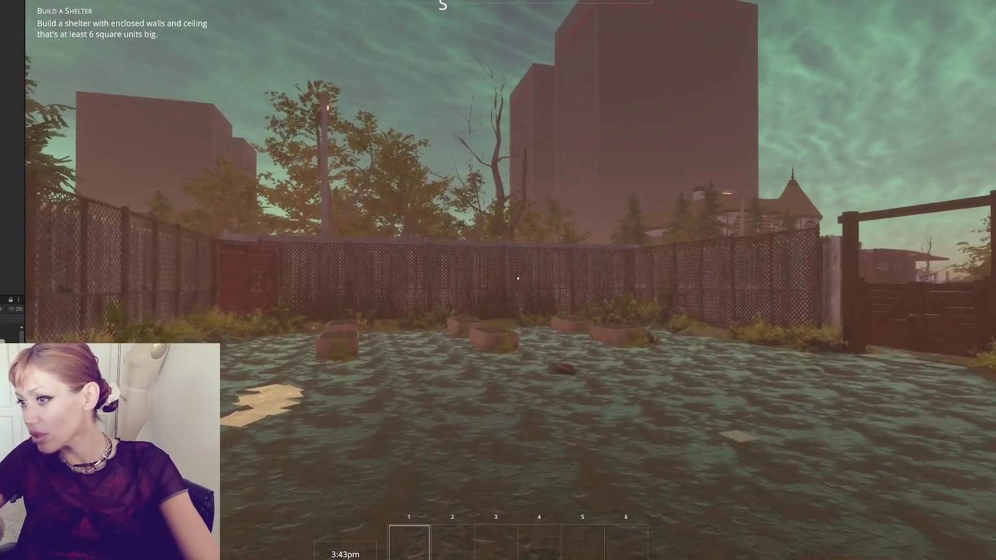
pyautogui.press('Escape')
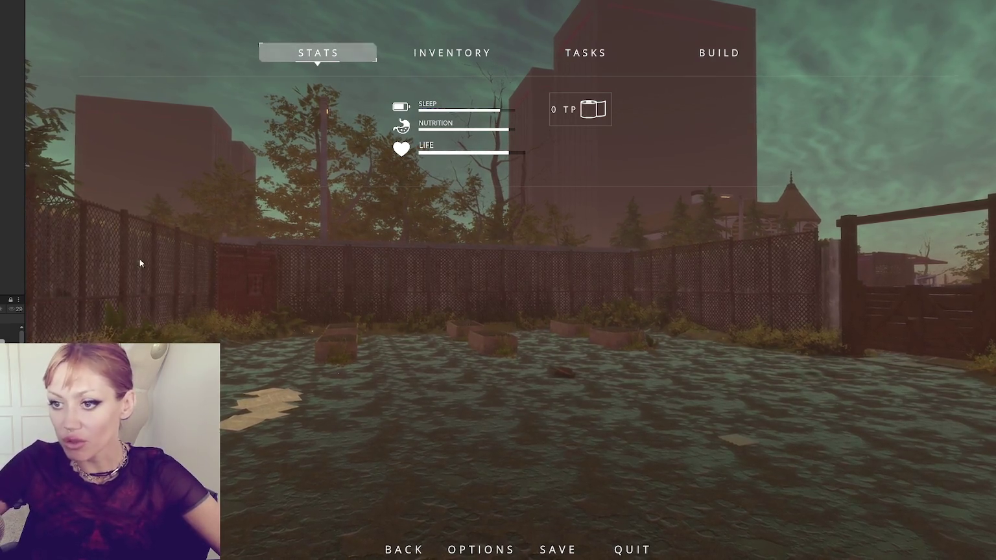
pyautogui.moveTo(25, 232); pyautogui.dragTo(53, 231)
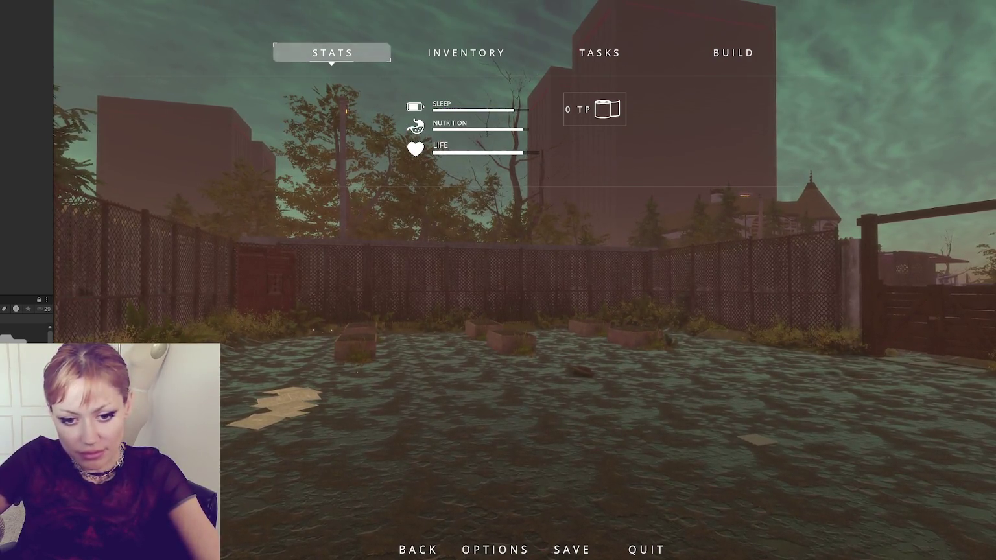
pyautogui.press('Escape')
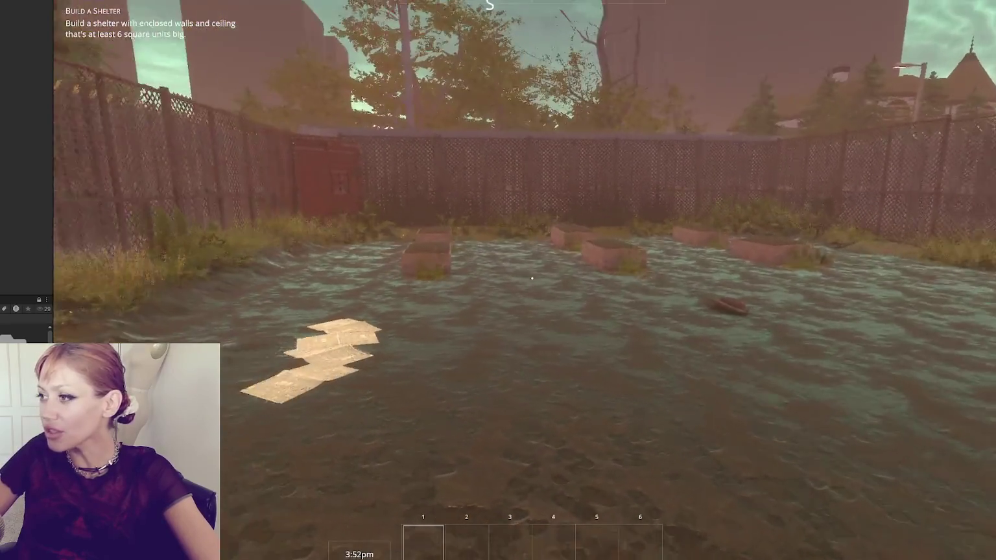
# Step: Walk through the water and fence gate to the street lamp, then pause and exit Play mode with Ctrl+P
pyautogui.press('w')
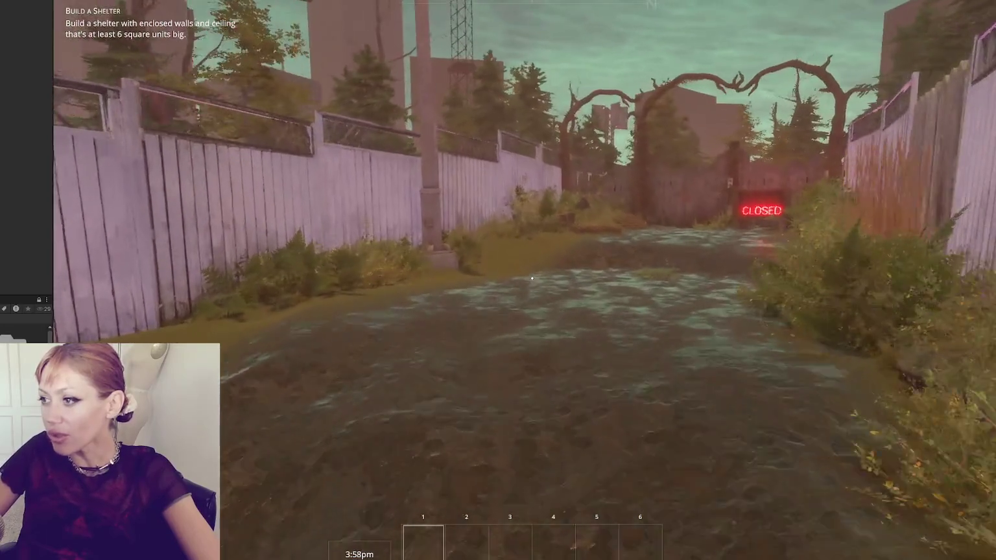
pyautogui.press('w')
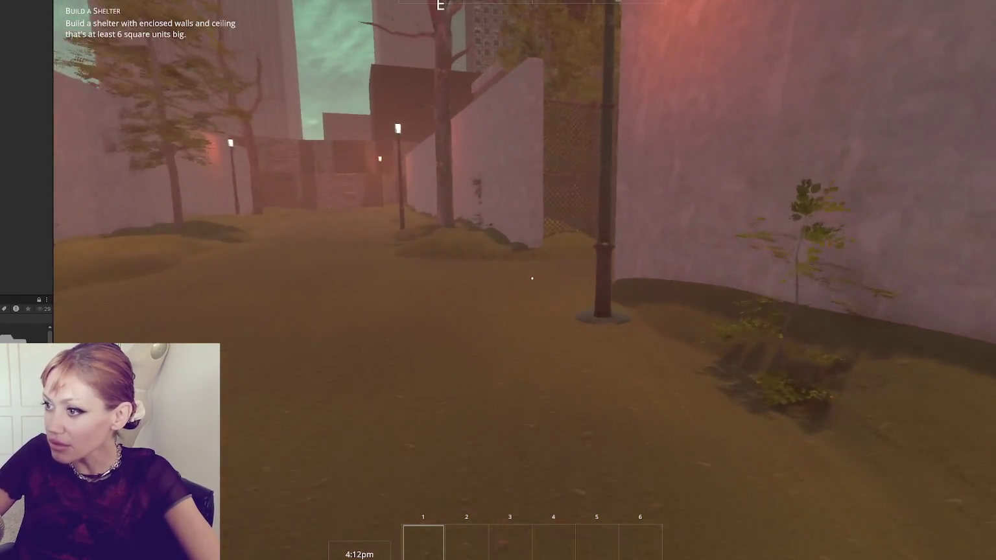
pyautogui.press('w')
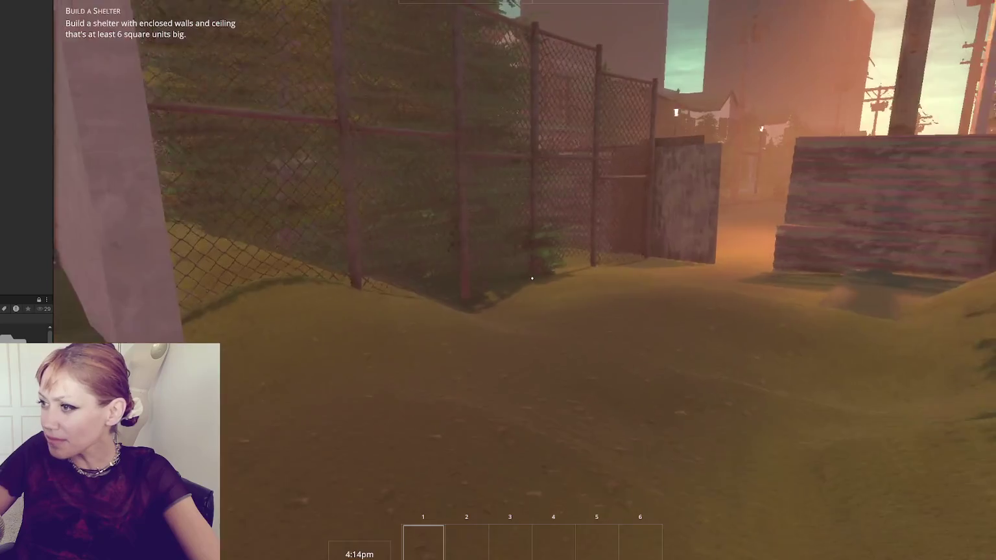
pyautogui.press('w')
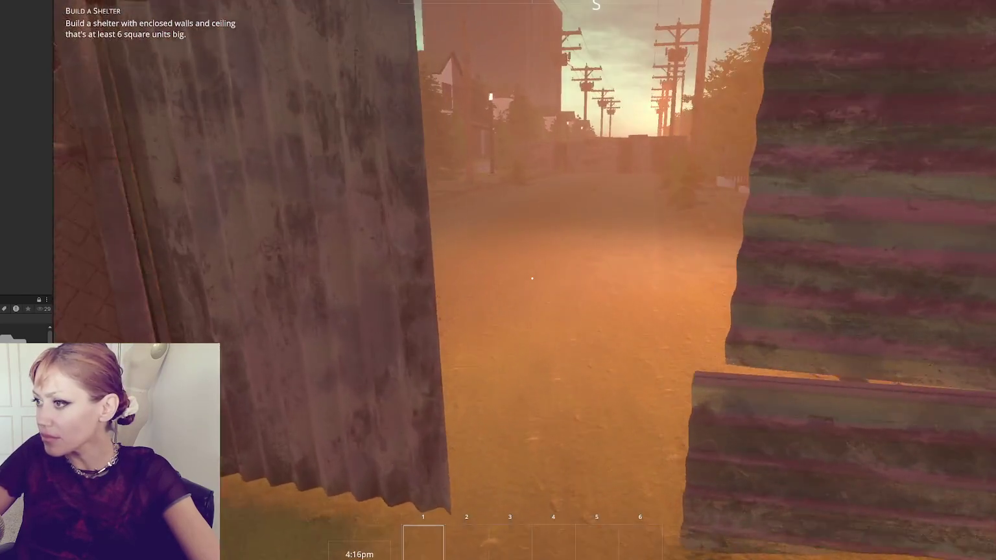
pyautogui.press('w')
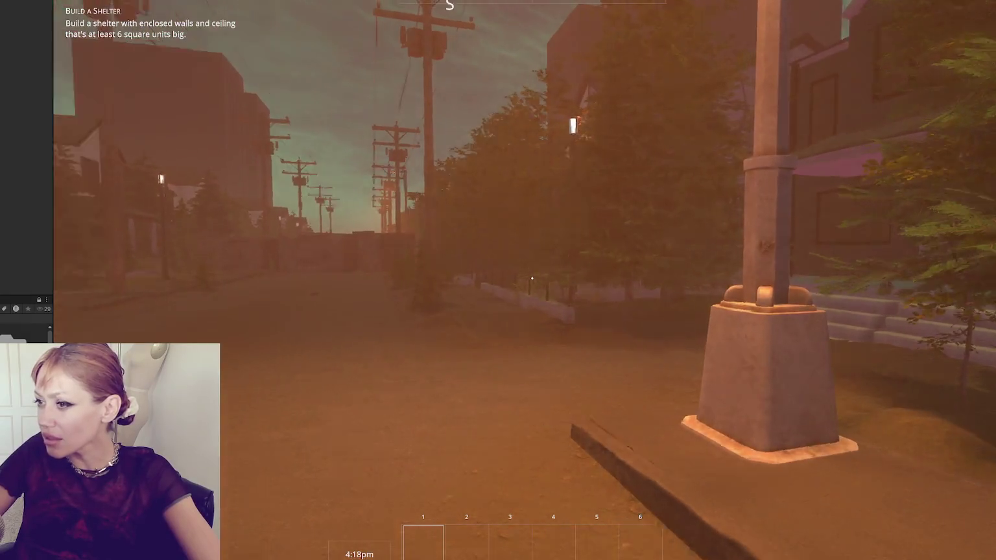
pyautogui.press('w')
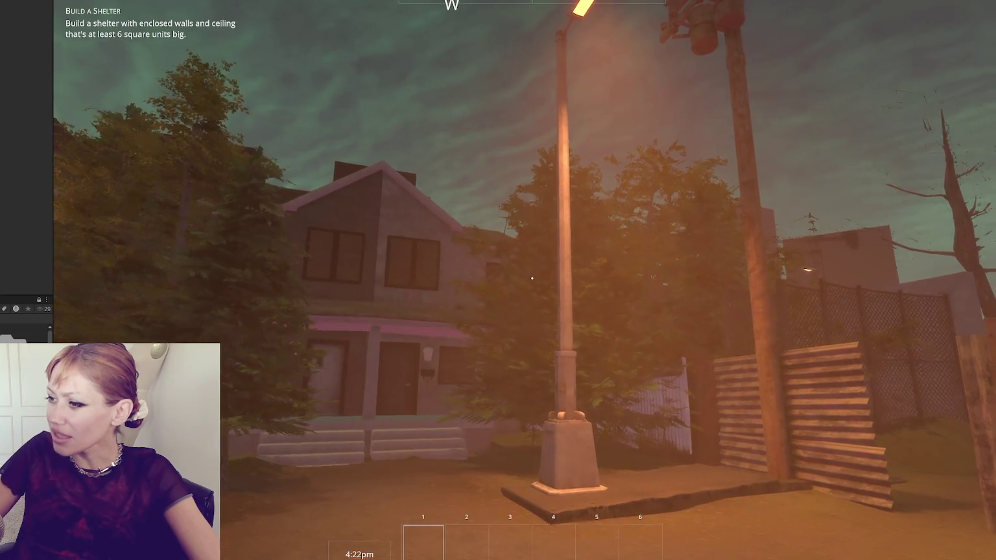
pyautogui.press('w')
pyautogui.press('w')
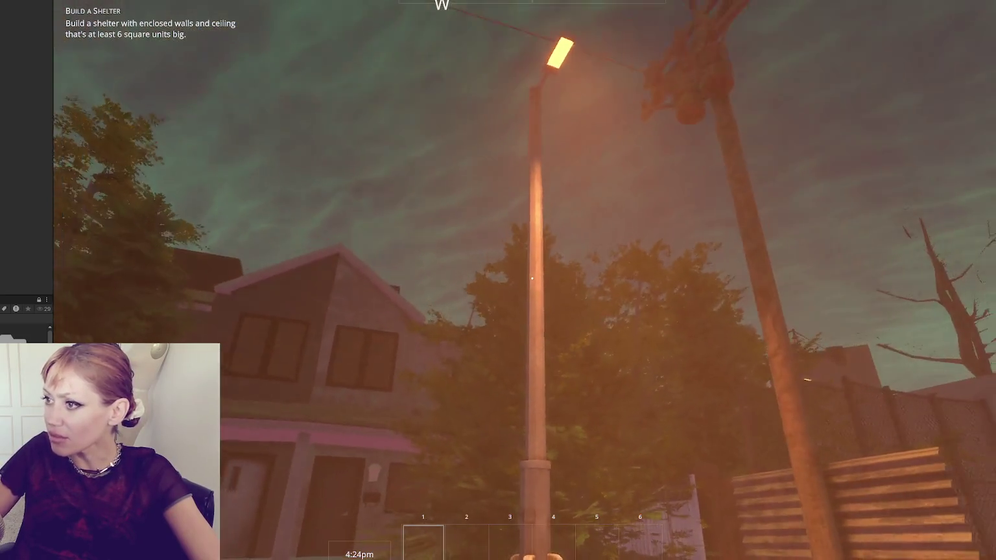
pyautogui.press('w')
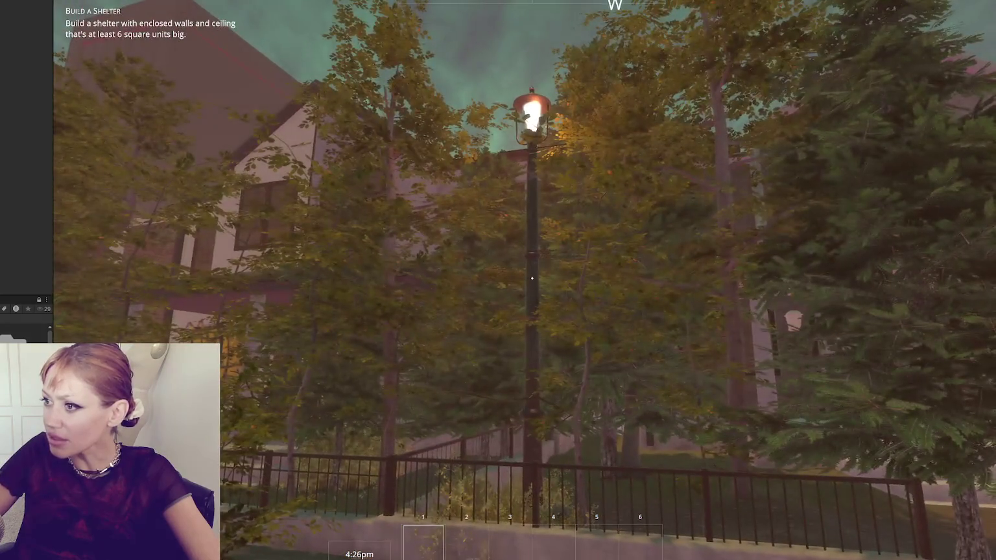
pyautogui.press('Escape')
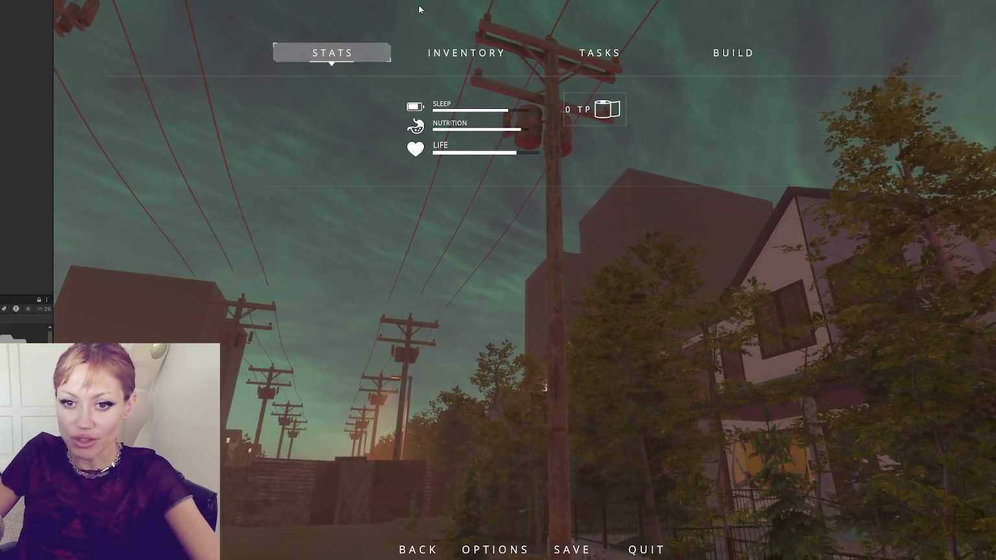
pyautogui.hotkey('ctrl', 'p')
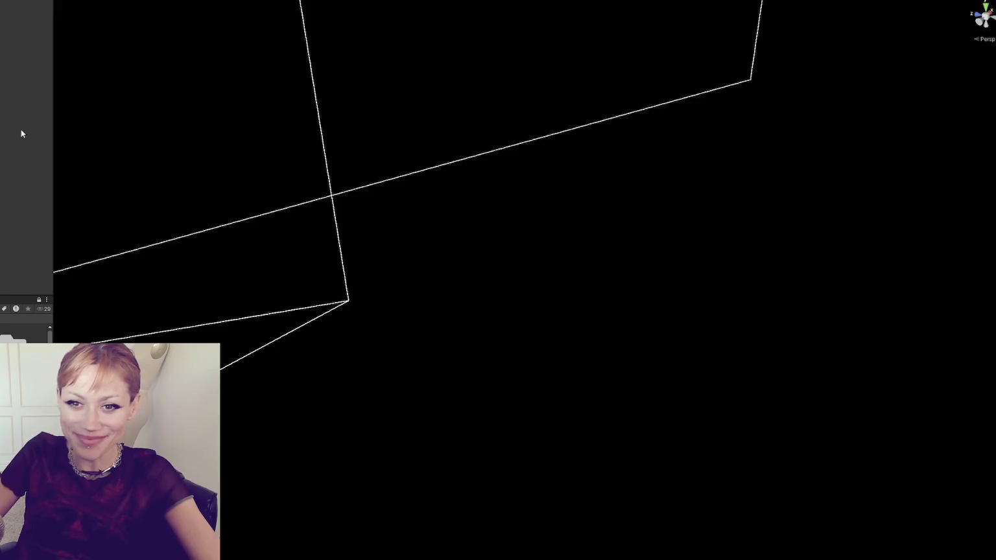
# Step: Drag the side panel's edge to widen the Inspector and show its details
pyautogui.moveTo(52, 111)
pyautogui.mouseDown()
pyautogui.moveTo(219, 125)
pyautogui.moveTo(166, 136)
pyautogui.mouseUp()
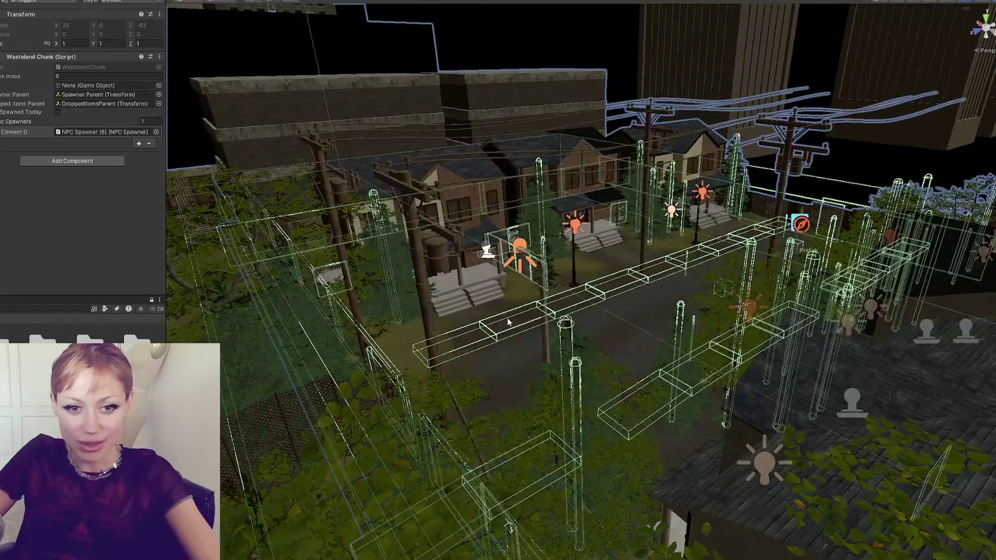
# Step: Place Fir_02_Small by the curb at X 3.604, Z 2.361, rotated 50.184 and scaled about 0.256
pyautogui.click(582, 246)
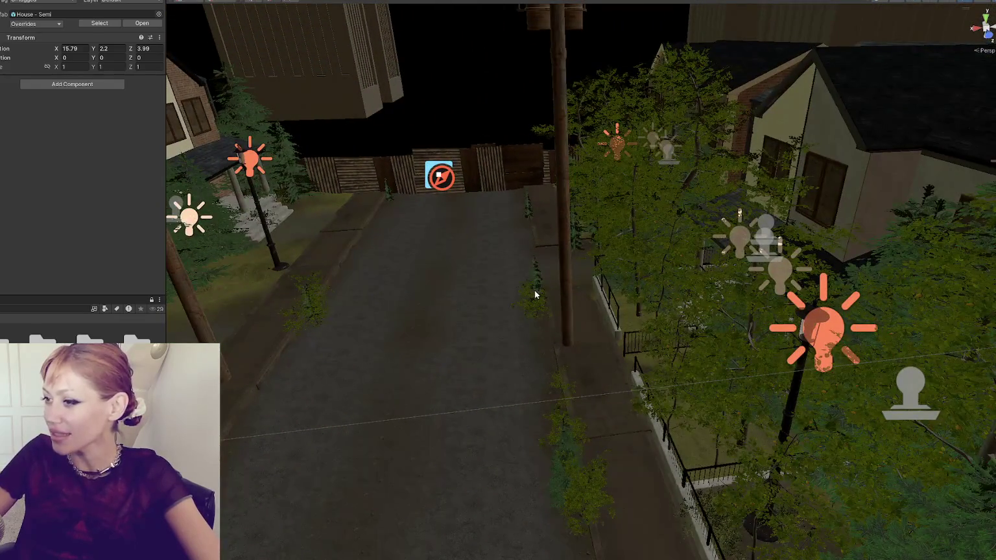
pyautogui.click(535, 294)
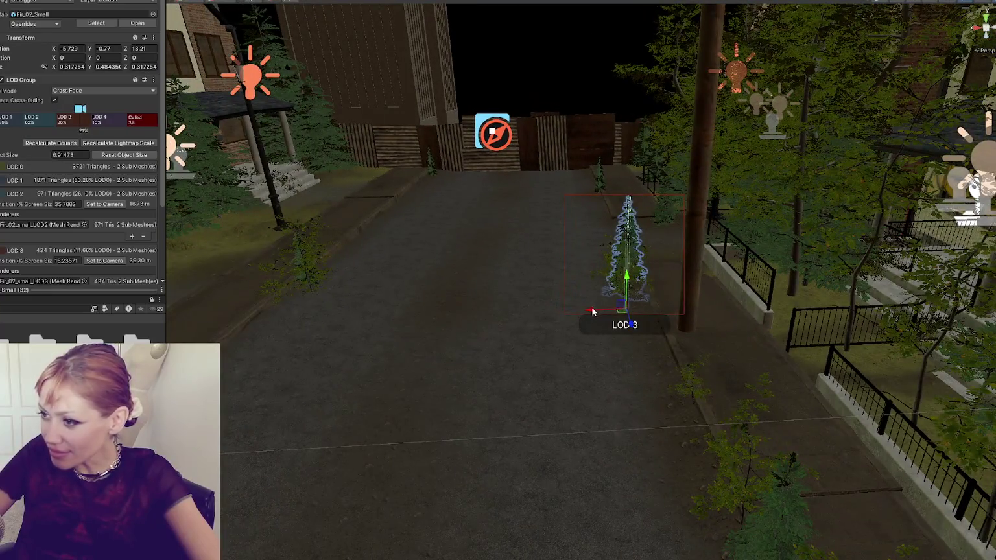
pyautogui.moveTo(593, 311)
pyautogui.mouseDown()
pyautogui.moveTo(268, 310)
pyautogui.moveTo(398, 241)
pyautogui.mouseUp()
pyautogui.press('e')
pyautogui.moveTo(437, 215); pyautogui.dragTo(291, 239)
pyautogui.press('f')
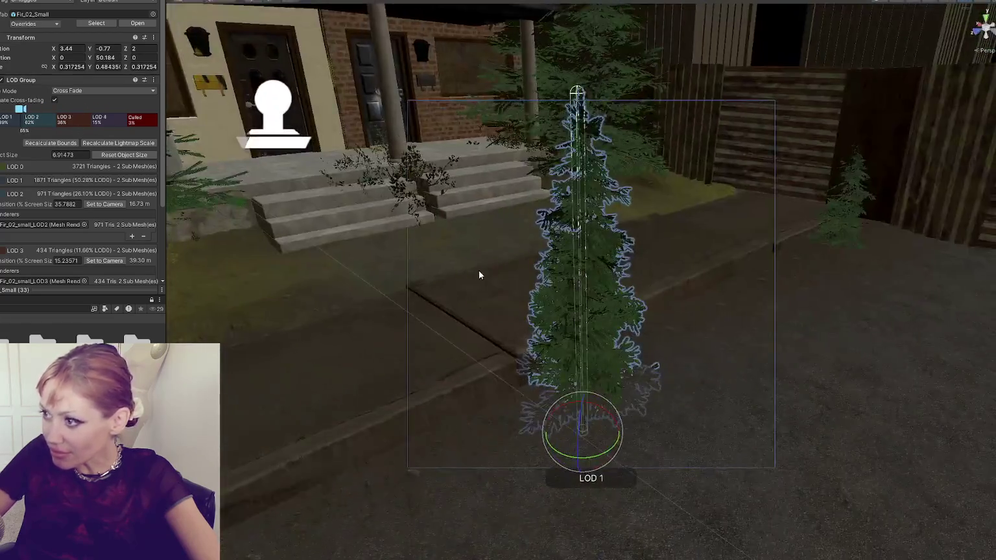
pyautogui.scroll(-2, 480, 275)
pyautogui.press('w')
pyautogui.moveTo(580, 398)
pyautogui.mouseDown()
pyautogui.moveTo(579, 390)
pyautogui.moveTo(516, 399)
pyautogui.moveTo(463, 356)
pyautogui.mouseUp()
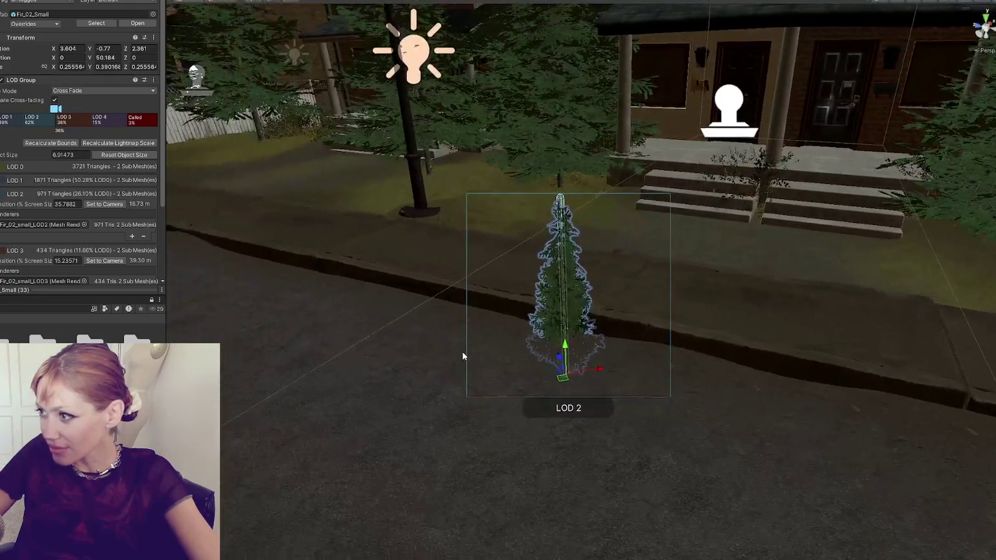
pyautogui.click(752, 184)
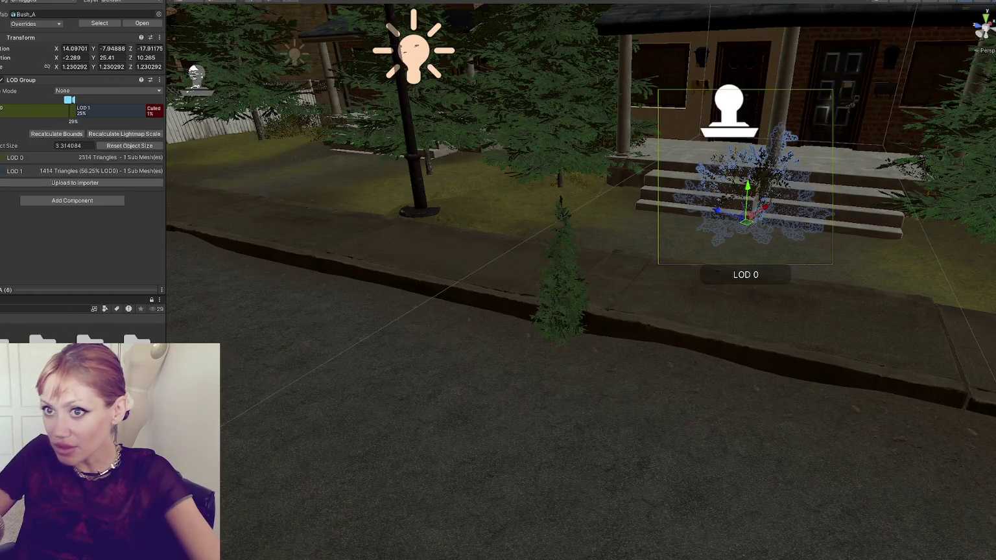
# Step: Move the porch-step bush off the steps onto the lawn, undoing an accidental stretch
pyautogui.press('f')
pyautogui.moveTo(586, 328); pyautogui.dragTo(605, 344)
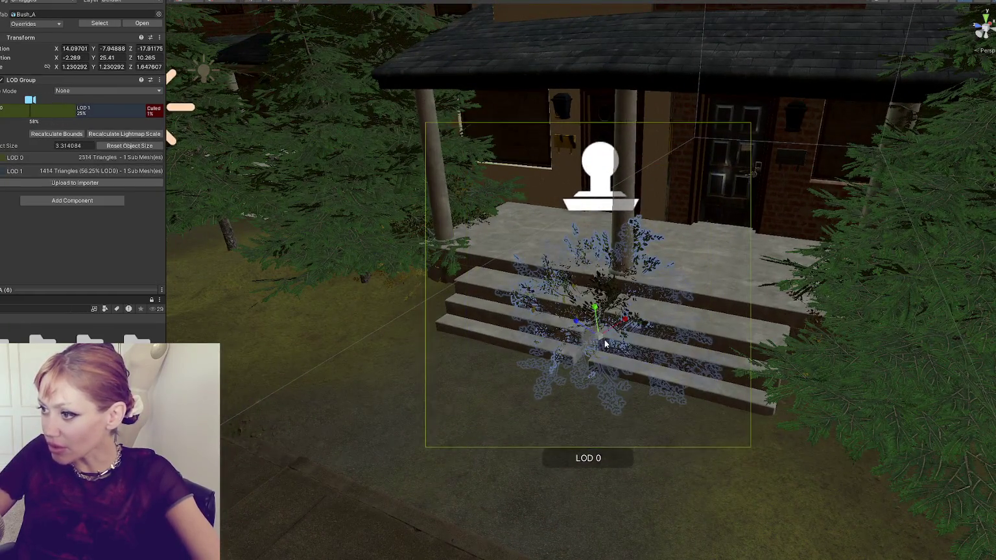
pyautogui.hotkey('ctrl', 'z')
pyautogui.hotkey('ctrl', 'z')
pyautogui.hotkey('ctrl', 'z')
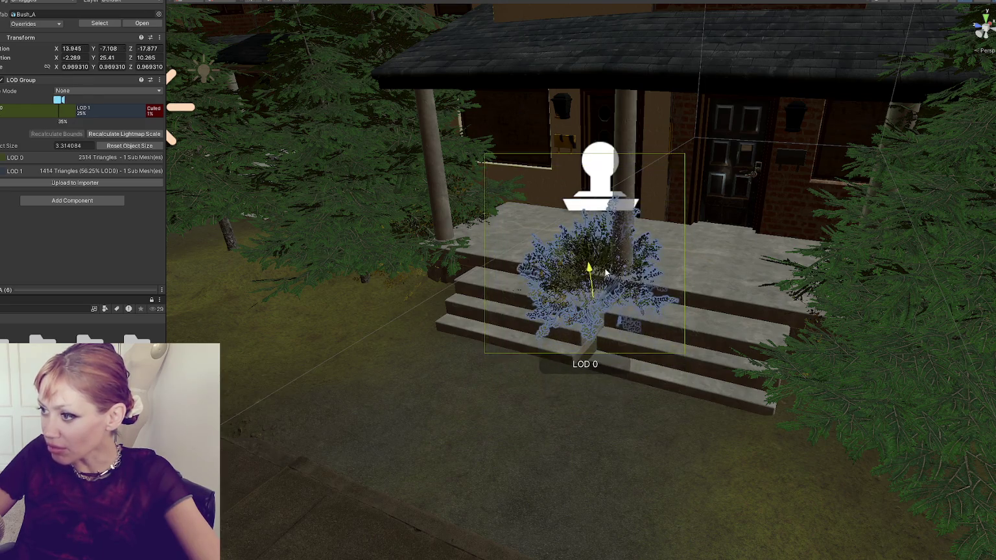
pyautogui.moveTo(590, 295)
pyautogui.mouseDown()
pyautogui.moveTo(483, 359)
pyautogui.moveTo(481, 390)
pyautogui.moveTo(492, 380)
pyautogui.moveTo(398, 306)
pyautogui.mouseUp()
pyautogui.press('e')
pyautogui.press('r')
# Step: Add a Bush_A with rotation 0,0,0 beside the steps at X 12.872, Z -14.236, scaled about 0.696
pyautogui.click(567, 290)
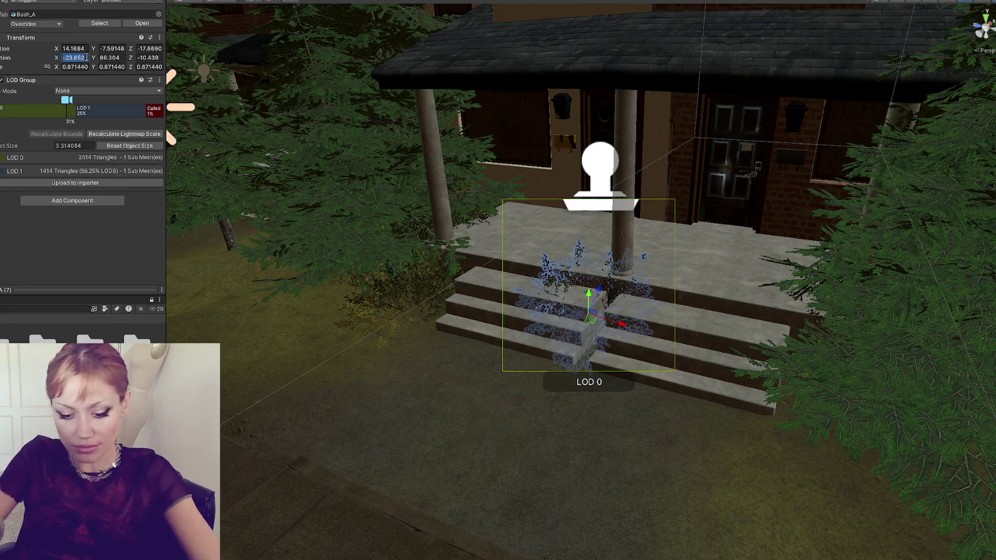
pyautogui.write('0')
pyautogui.press('Tab')
pyautogui.write('0')
pyautogui.press('Tab')
pyautogui.write('0')
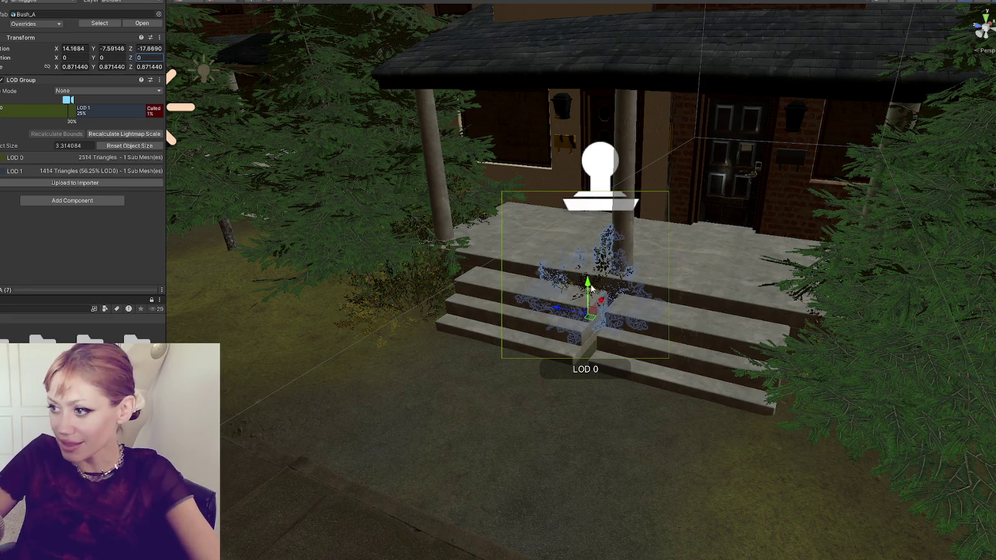
pyautogui.moveTo(600, 300)
pyautogui.mouseDown()
pyautogui.moveTo(518, 341)
pyautogui.moveTo(514, 404)
pyautogui.moveTo(350, 352)
pyautogui.moveTo(417, 314)
pyautogui.moveTo(271, 351)
pyautogui.mouseUp()
pyautogui.press('r')
pyautogui.press('e')
pyautogui.press('w')
pyautogui.moveTo(425, 313); pyautogui.dragTo(390, 297)
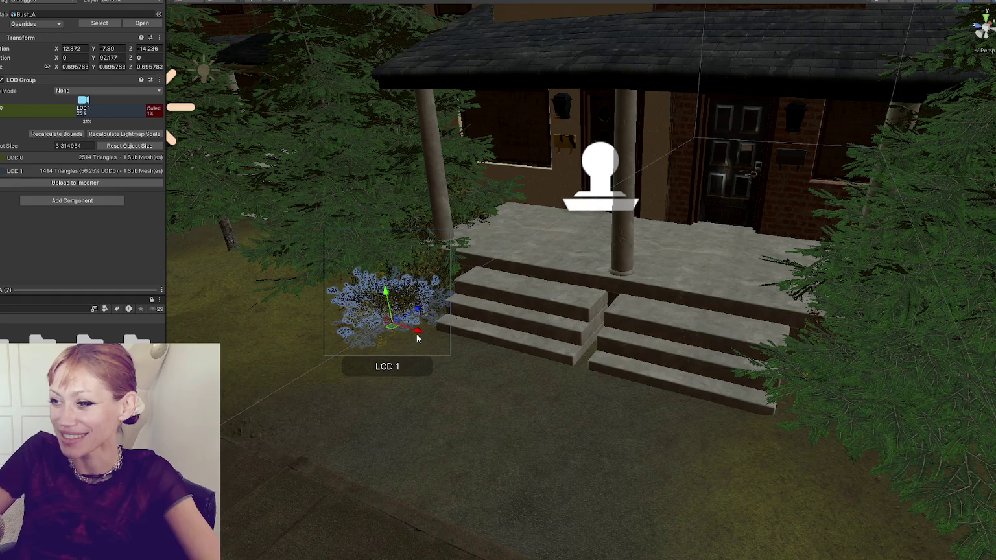
# Step: Move, rotate and resize the lawn bush so it sits beside the lamppost
pyautogui.moveTo(419, 333)
pyautogui.mouseDown()
pyautogui.moveTo(340, 312)
pyautogui.moveTo(311, 315)
pyautogui.moveTo(292, 334)
pyautogui.mouseUp()
pyautogui.press('e')
pyautogui.press('w')
pyautogui.moveTo(290, 286)
pyautogui.mouseDown()
pyautogui.moveTo(312, 322)
pyautogui.moveTo(285, 283)
pyautogui.mouseUp()
pyautogui.press('f')
pyautogui.moveTo(524, 327)
pyautogui.keyDown('alt'); pyautogui.mouseDown()
pyautogui.moveTo(575, 363)
pyautogui.moveTo(422, 328)
pyautogui.moveTo(583, 255)
pyautogui.moveTo(543, 294)
pyautogui.moveTo(506, 305)
pyautogui.moveTo(569, 295)
pyautogui.moveTo(479, 323)
pyautogui.mouseUp(); pyautogui.keyUp('alt')
pyautogui.moveTo(409, 377)
pyautogui.mouseDown()
pyautogui.moveTo(391, 387)
pyautogui.moveTo(463, 312)
pyautogui.moveTo(435, 322)
pyautogui.moveTo(554, 288)
pyautogui.moveTo(415, 321)
pyautogui.mouseUp()
pyautogui.moveTo(507, 302); pyautogui.dragTo(607, 295)
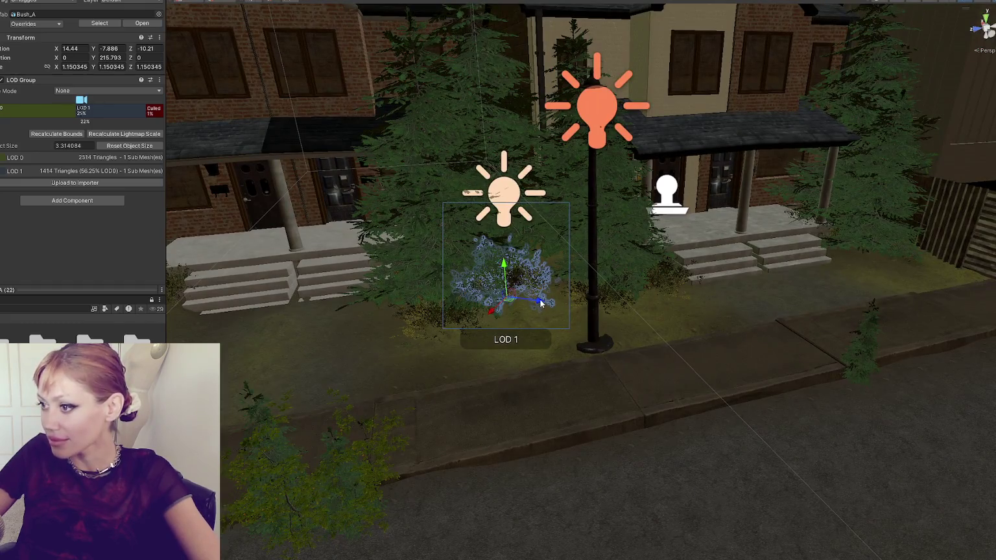
pyautogui.moveTo(545, 304); pyautogui.dragTo(516, 320)
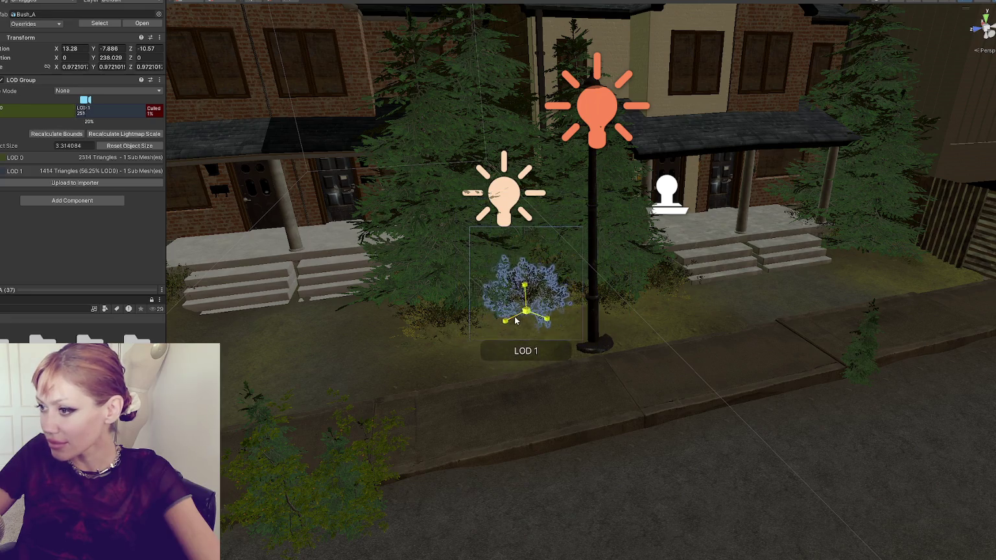
pyautogui.moveTo(582, 338)
pyautogui.mouseDown()
pyautogui.moveTo(465, 412)
pyautogui.moveTo(362, 427)
pyautogui.moveTo(580, 411)
pyautogui.mouseUp()
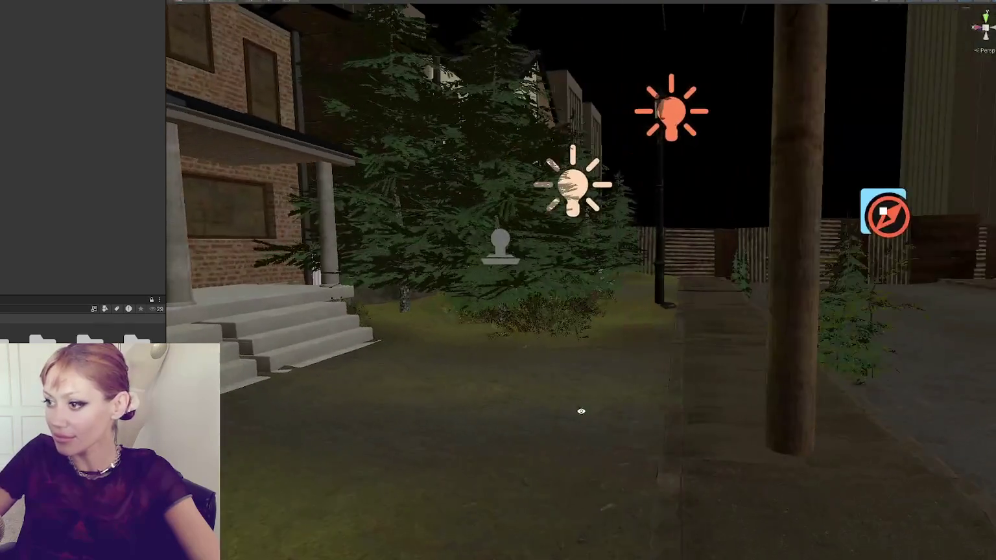
# Step: Nudge two front-yard bushes along the yard, one beside the lamp post
pyautogui.click(508, 276)
pyautogui.moveTo(500, 303)
pyautogui.mouseDown()
pyautogui.moveTo(509, 344)
pyautogui.moveTo(440, 341)
pyautogui.moveTo(461, 356)
pyautogui.moveTo(442, 341)
pyautogui.mouseUp()
pyautogui.click(402, 318)
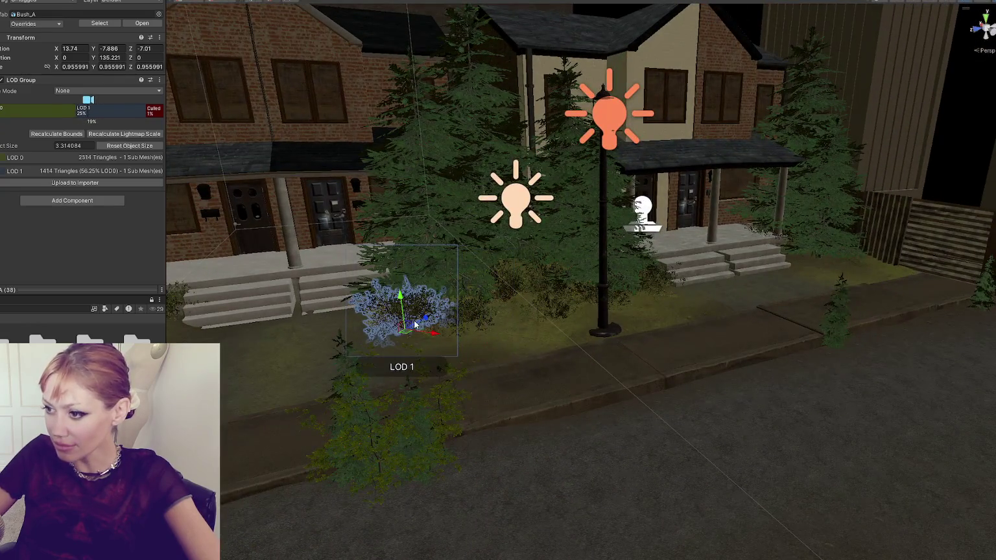
pyautogui.moveTo(400, 305)
pyautogui.mouseDown()
pyautogui.moveTo(375, 301)
pyautogui.moveTo(407, 289)
pyautogui.mouseUp()
pyautogui.press('e')
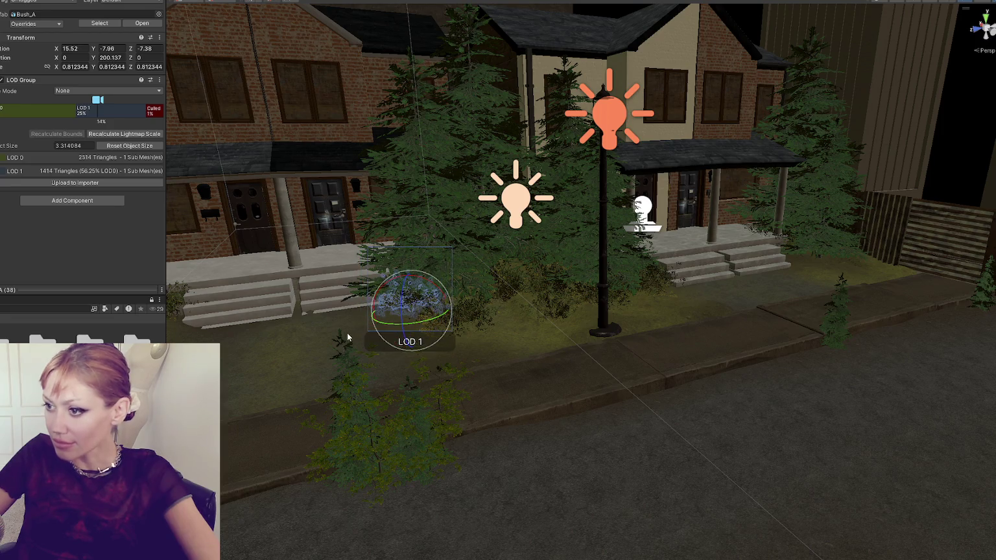
pyautogui.click(347, 333)
pyautogui.click(466, 287)
pyautogui.moveTo(466, 286)
pyautogui.mouseDown()
pyautogui.moveTo(525, 302)
pyautogui.moveTo(507, 311)
pyautogui.mouseUp()
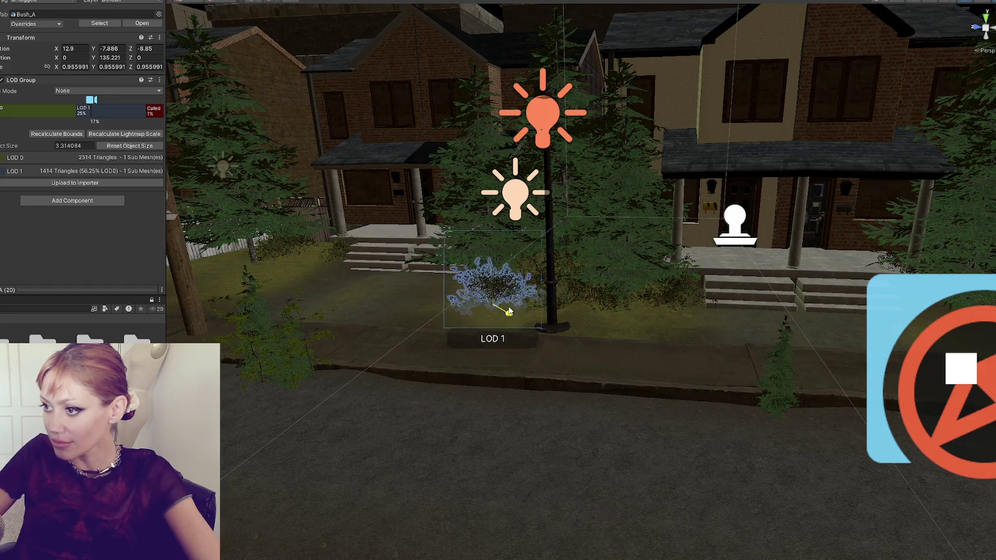
pyautogui.click(344, 426)
pyautogui.moveTo(343, 427)
pyautogui.mouseDown()
pyautogui.moveTo(571, 406)
pyautogui.moveTo(570, 290)
pyautogui.moveTo(616, 349)
pyautogui.moveTo(478, 291)
pyautogui.moveTo(567, 294)
pyautogui.mouseUp()
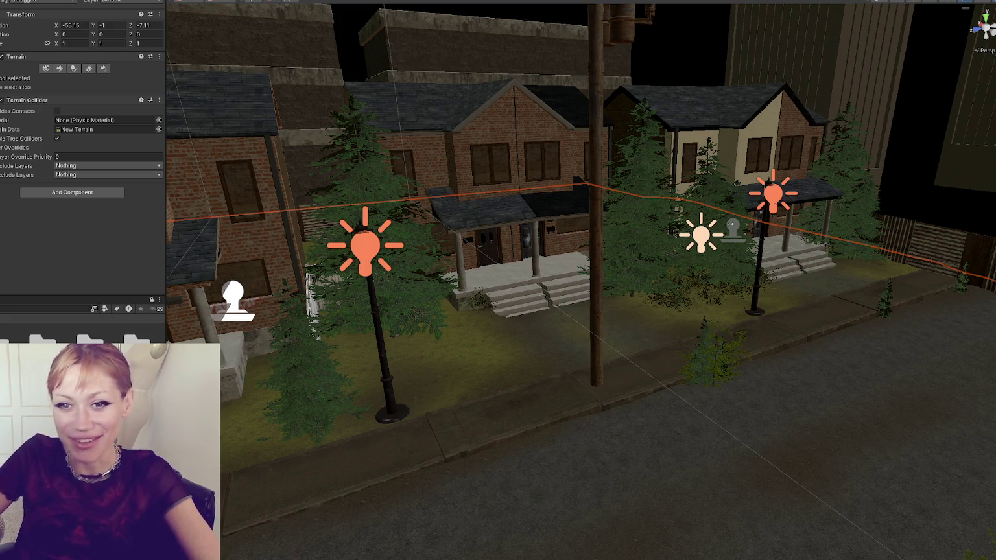
# Step: Move the bush at the street edge over to the porch and adjust its angle and size
pyautogui.moveTo(635, 290)
pyautogui.mouseDown()
pyautogui.moveTo(713, 289)
pyautogui.moveTo(634, 289)
pyautogui.mouseUp()
pyautogui.scroll(-3, 633, 315)
pyautogui.click(343, 422)
pyautogui.scroll(5, 453, 278)
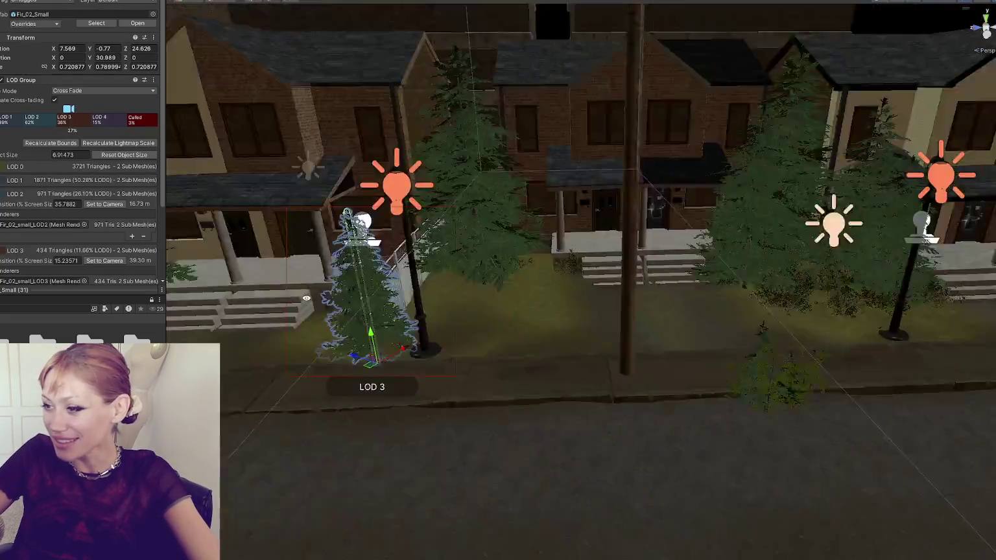
pyautogui.scroll(-3, 453, 278)
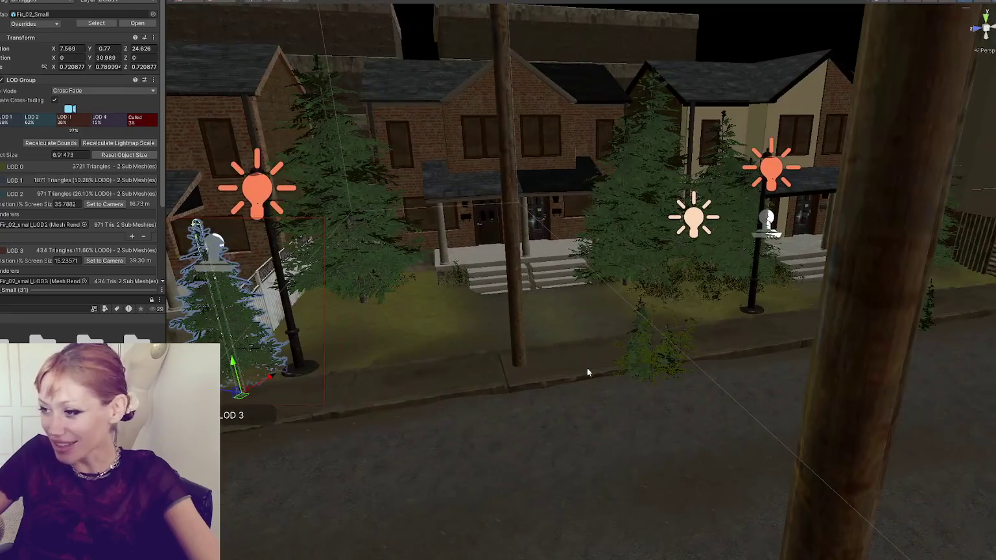
pyautogui.click(676, 295)
pyautogui.scroll(3, 676, 296)
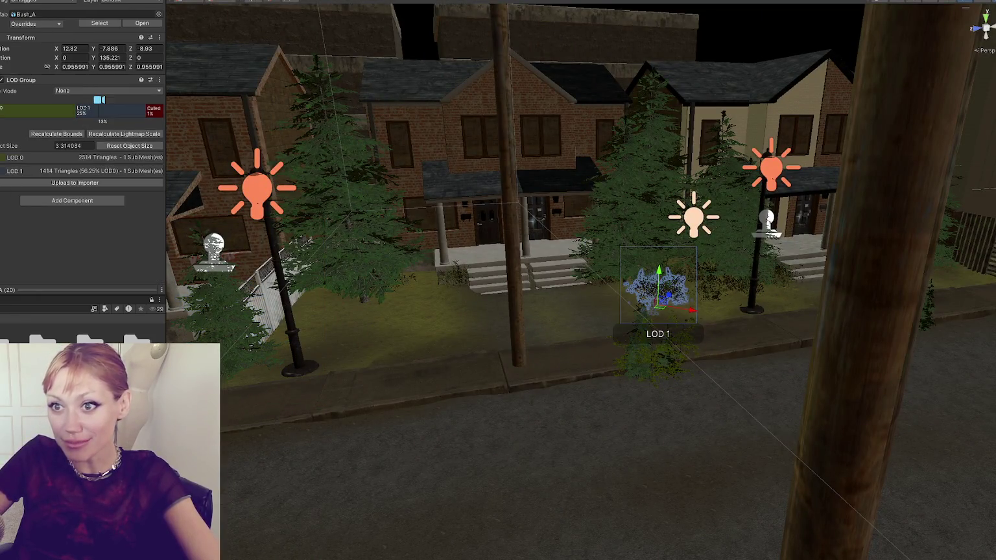
pyautogui.moveTo(688, 313)
pyautogui.mouseDown()
pyautogui.moveTo(454, 259)
pyautogui.moveTo(336, 298)
pyautogui.moveTo(382, 319)
pyautogui.moveTo(434, 316)
pyautogui.moveTo(397, 323)
pyautogui.moveTo(414, 318)
pyautogui.mouseUp()
pyautogui.press('e')
pyautogui.press('w')
pyautogui.press('r')
pyautogui.press('e')
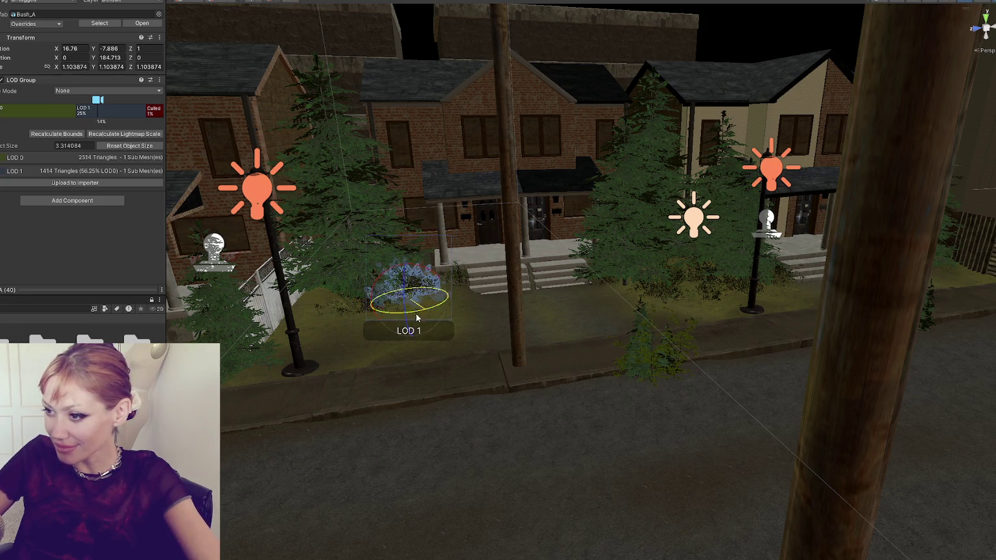
pyautogui.click(428, 375)
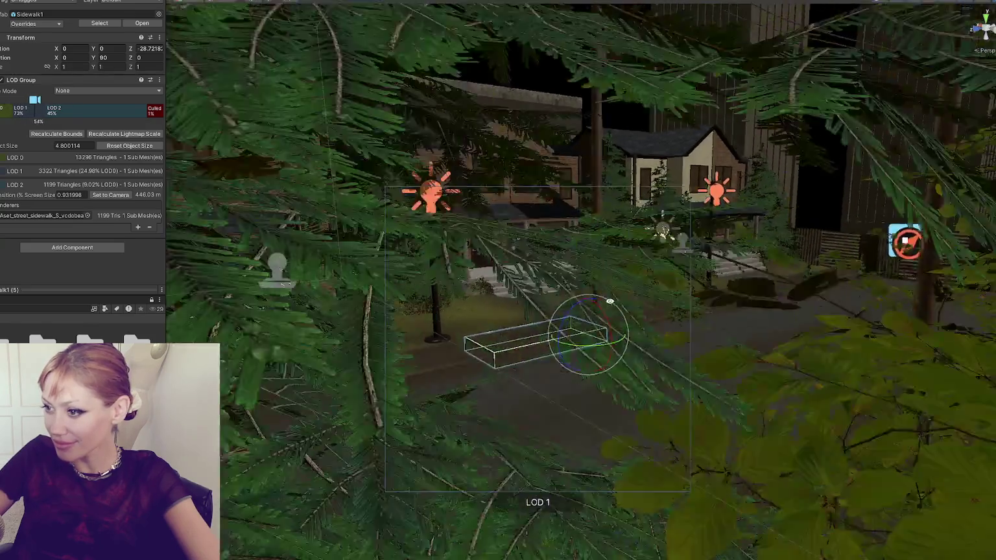
# Step: Shrink two neighbouring Fir_02_Small trees to about 1.279 and 1.265 scale
pyautogui.click(350, 272)
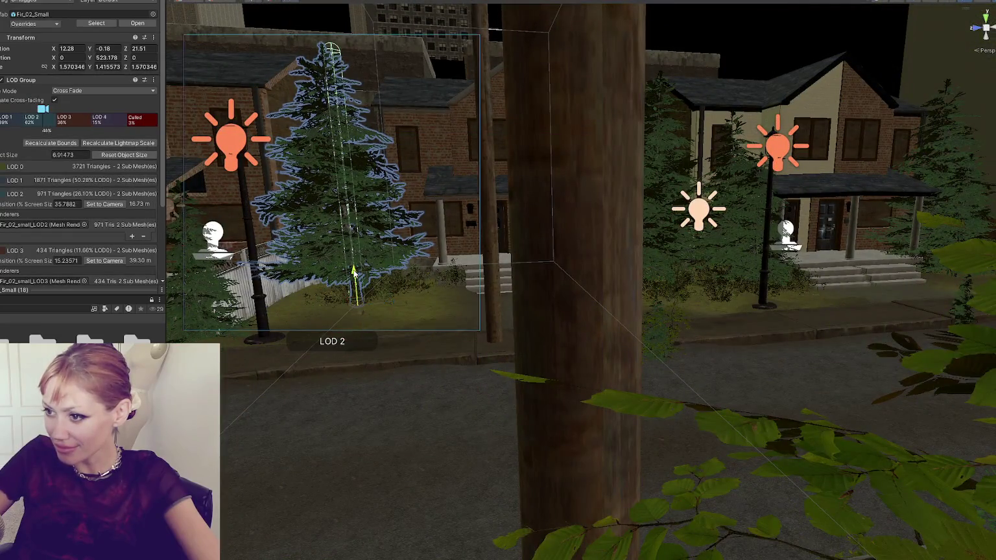
pyautogui.press('r')
pyautogui.moveTo(358, 307); pyautogui.dragTo(350, 314)
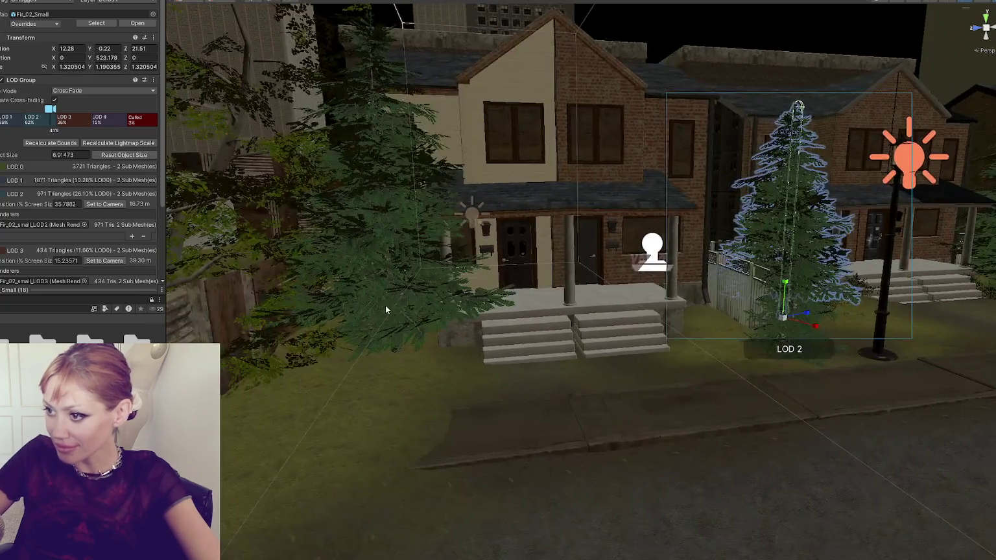
pyautogui.click(402, 335)
pyautogui.moveTo(400, 362)
pyautogui.mouseDown()
pyautogui.moveTo(389, 371)
pyautogui.moveTo(569, 299)
pyautogui.moveTo(508, 291)
pyautogui.mouseUp()
pyautogui.click(756, 369)
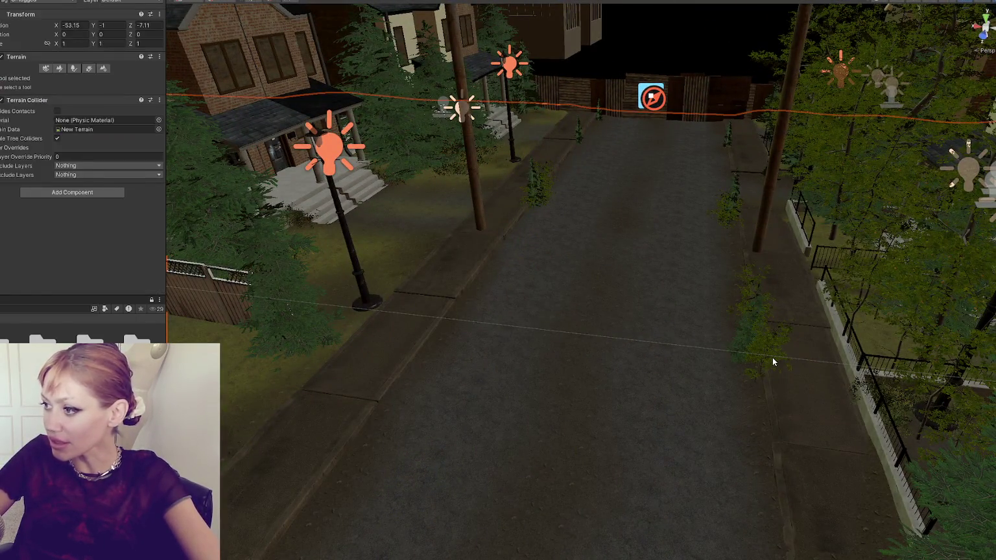
# Step: Move beech_tree_00_D onto the left sidewalk strip, turning it and shrinking it down
pyautogui.click(772, 357)
pyautogui.moveTo(793, 403)
pyautogui.mouseDown()
pyautogui.moveTo(438, 325)
pyautogui.moveTo(436, 337)
pyautogui.moveTo(436, 327)
pyautogui.moveTo(440, 338)
pyautogui.moveTo(542, 311)
pyautogui.mouseUp()
pyautogui.press('e')
pyautogui.press('r')
pyautogui.moveTo(456, 312)
pyautogui.mouseDown()
pyautogui.moveTo(448, 317)
pyautogui.moveTo(457, 334)
pyautogui.moveTo(447, 305)
pyautogui.mouseUp()
pyautogui.press('w')
pyautogui.press('r')
pyautogui.press('w')
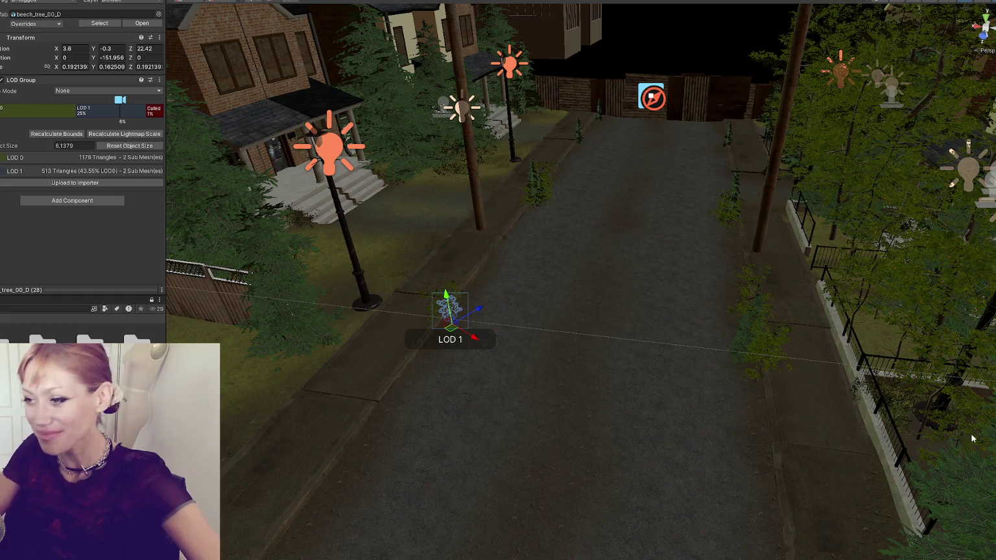
# Step: Raise the sapling's base to ground level, shift it across the grass strip, and enlarge slightly
pyautogui.scroll(6, 424, 345)
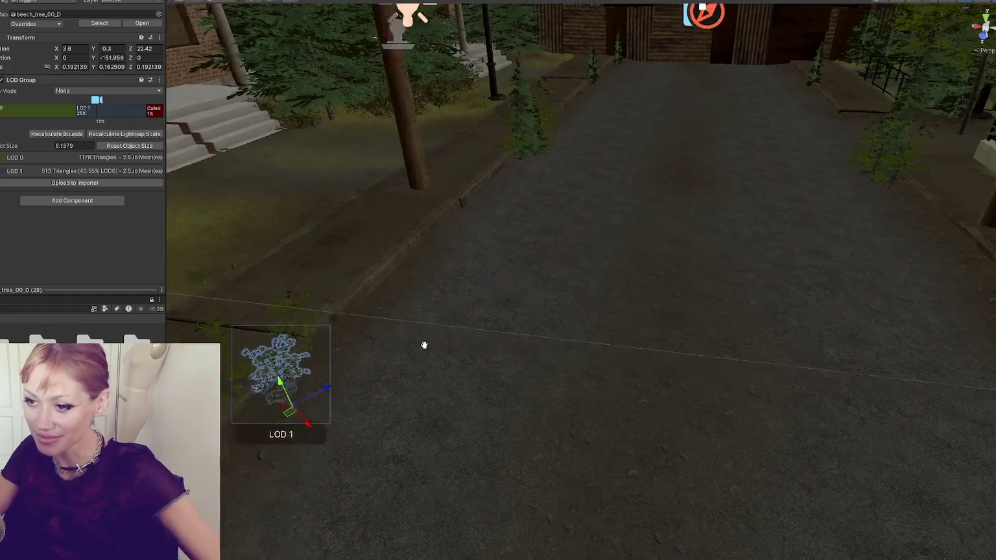
pyautogui.scroll(-5, 424, 345)
pyautogui.scroll(1, 472, 336)
pyautogui.moveTo(429, 347); pyautogui.dragTo(429, 318)
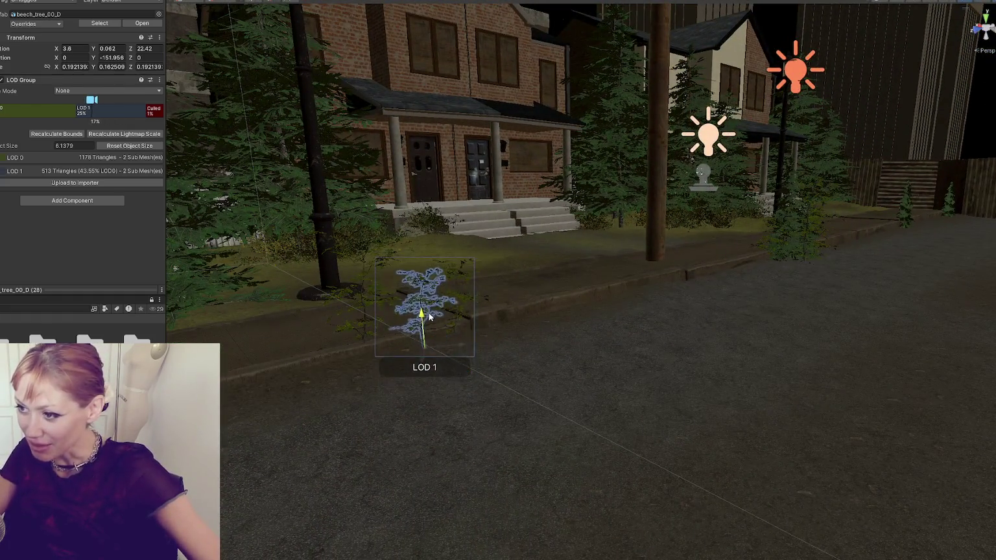
pyautogui.press('f')
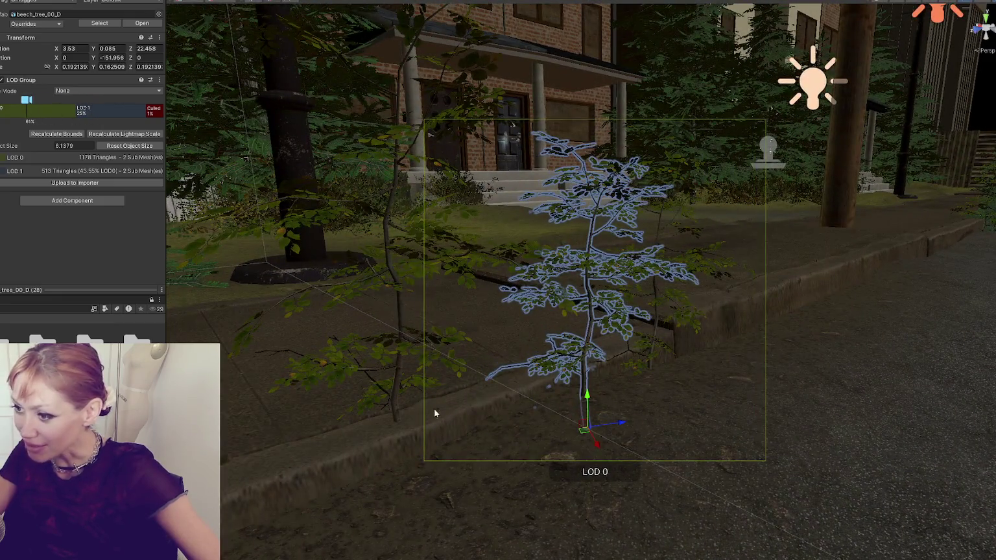
pyautogui.moveTo(396, 419)
pyautogui.mouseDown()
pyautogui.moveTo(422, 399)
pyautogui.moveTo(439, 457)
pyautogui.moveTo(505, 511)
pyautogui.moveTo(477, 503)
pyautogui.moveTo(535, 476)
pyautogui.mouseUp()
pyautogui.press('r')
pyautogui.press('f')
pyautogui.moveTo(488, 434); pyautogui.dragTo(456, 433)
pyautogui.press('w')
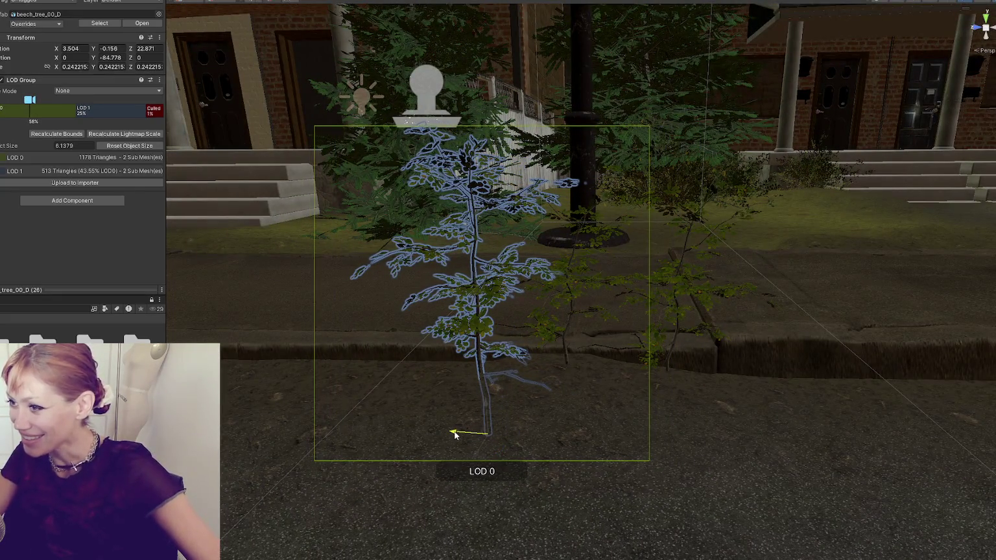
# Step: Move the second sapling toward the curb and raise it to ground level
pyautogui.click(669, 368)
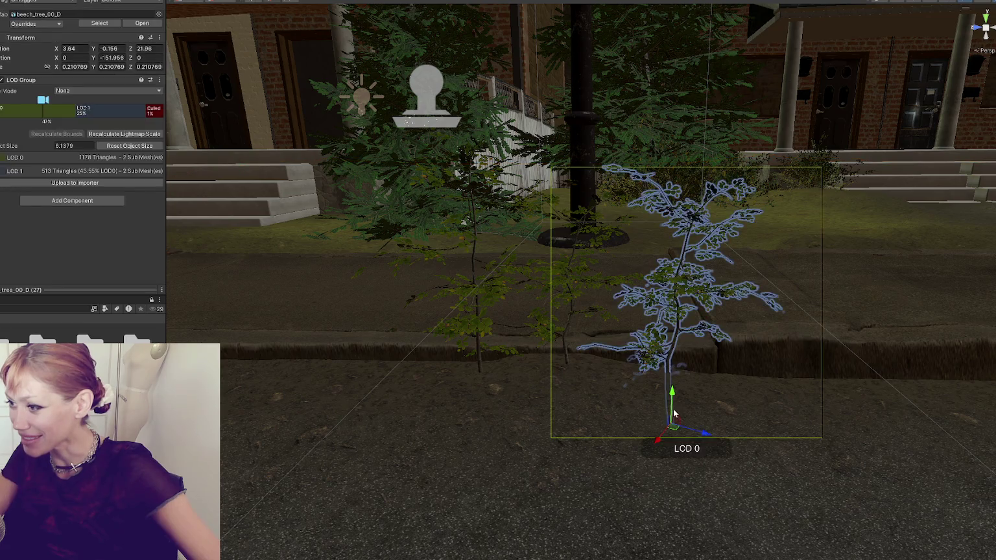
pyautogui.moveTo(658, 438)
pyautogui.mouseDown()
pyautogui.moveTo(646, 450)
pyautogui.moveTo(652, 391)
pyautogui.mouseUp()
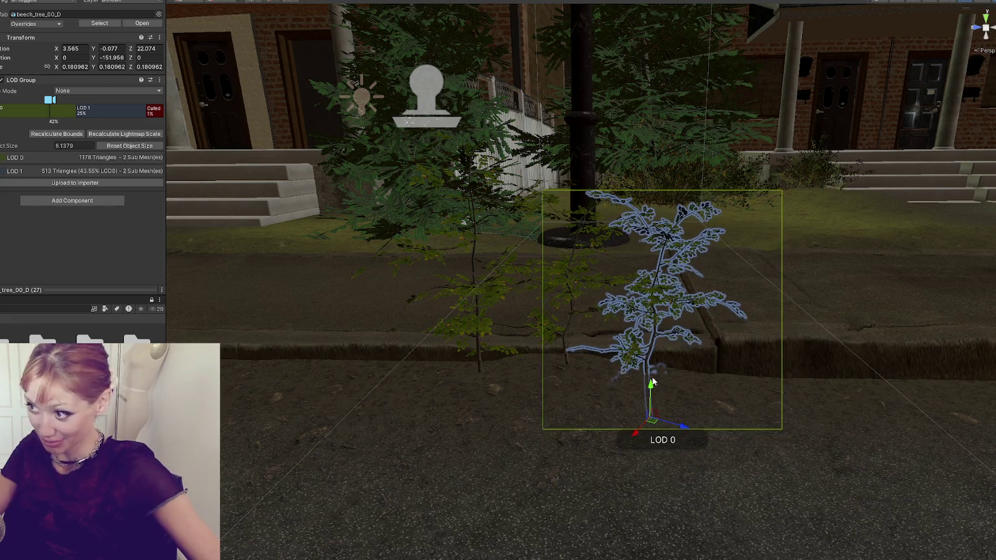
pyautogui.moveTo(667, 430)
pyautogui.mouseDown()
pyautogui.moveTo(644, 433)
pyautogui.moveTo(525, 305)
pyautogui.moveTo(592, 357)
pyautogui.moveTo(733, 255)
pyautogui.moveTo(603, 341)
pyautogui.mouseUp()
pyautogui.moveTo(481, 114)
pyautogui.mouseDown()
pyautogui.moveTo(615, 231)
pyautogui.moveTo(725, 181)
pyautogui.mouseUp()
# Step: Duplicate a curbside Fir_02_Small, move the copy onto the lawn strip, and shrink it
pyautogui.click(754, 153)
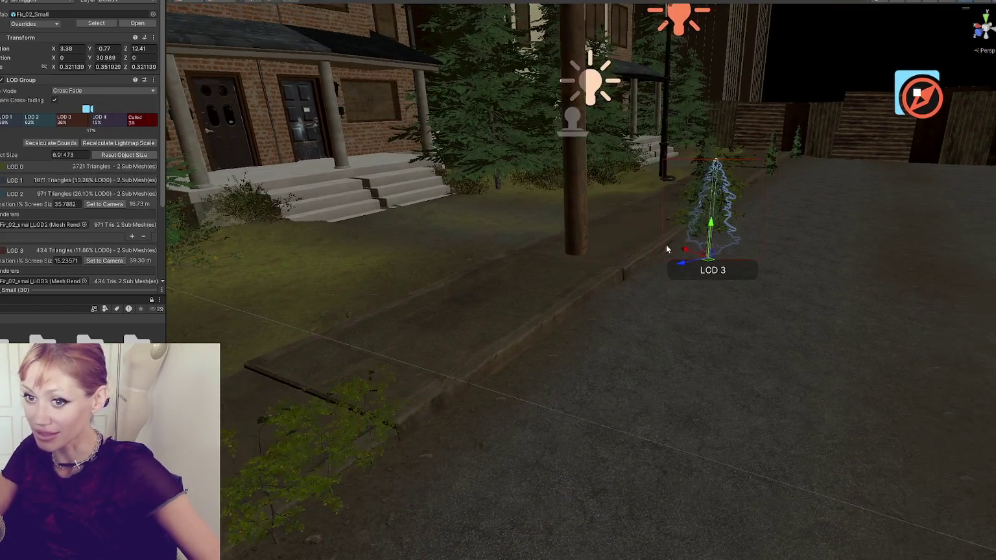
pyautogui.hotkey('ctrl', 'd')
pyautogui.moveTo(683, 265)
pyautogui.mouseDown()
pyautogui.moveTo(307, 327)
pyautogui.moveTo(317, 317)
pyautogui.moveTo(356, 534)
pyautogui.moveTo(419, 427)
pyautogui.mouseUp()
pyautogui.moveTo(376, 505)
pyautogui.mouseDown()
pyautogui.moveTo(373, 476)
pyautogui.moveTo(375, 490)
pyautogui.mouseUp()
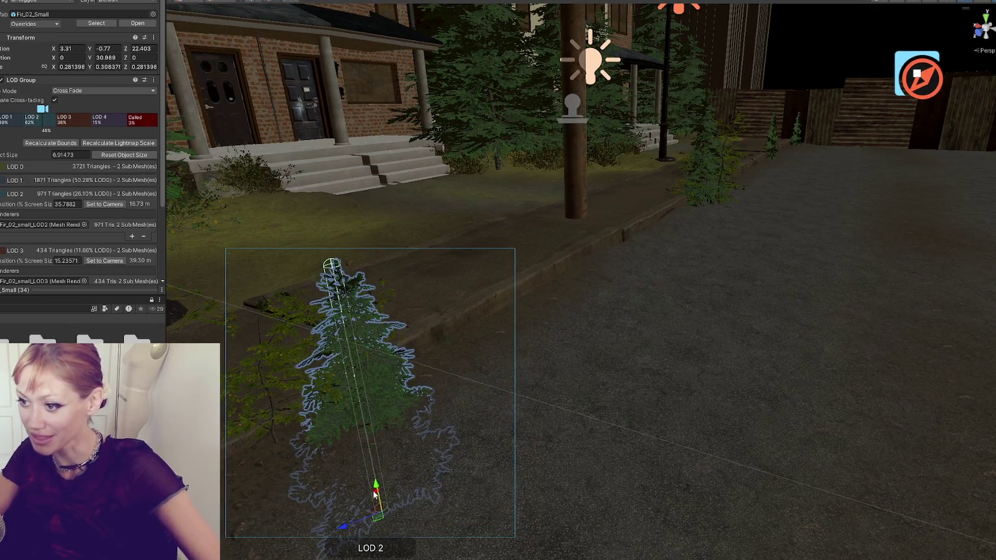
pyautogui.moveTo(351, 523)
pyautogui.mouseDown()
pyautogui.moveTo(311, 533)
pyautogui.moveTo(323, 541)
pyautogui.mouseUp()
pyautogui.scroll(-5, 532, 411)
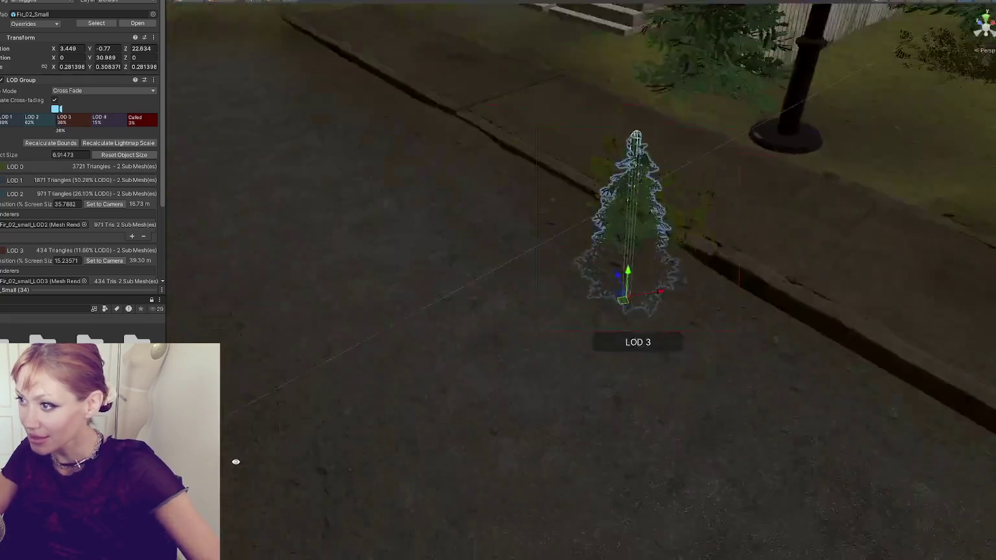
pyautogui.click(455, 405)
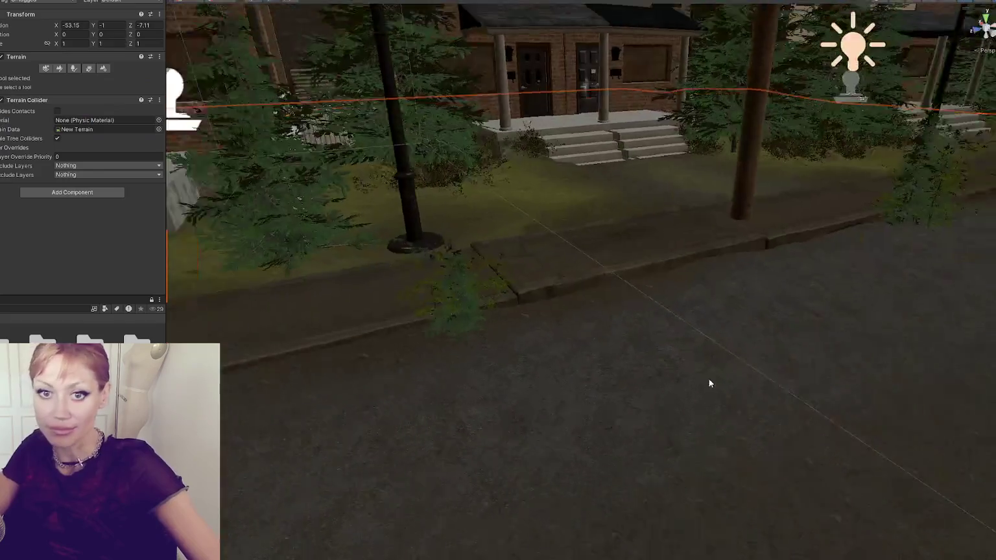
pyautogui.scroll(-5, 710, 383)
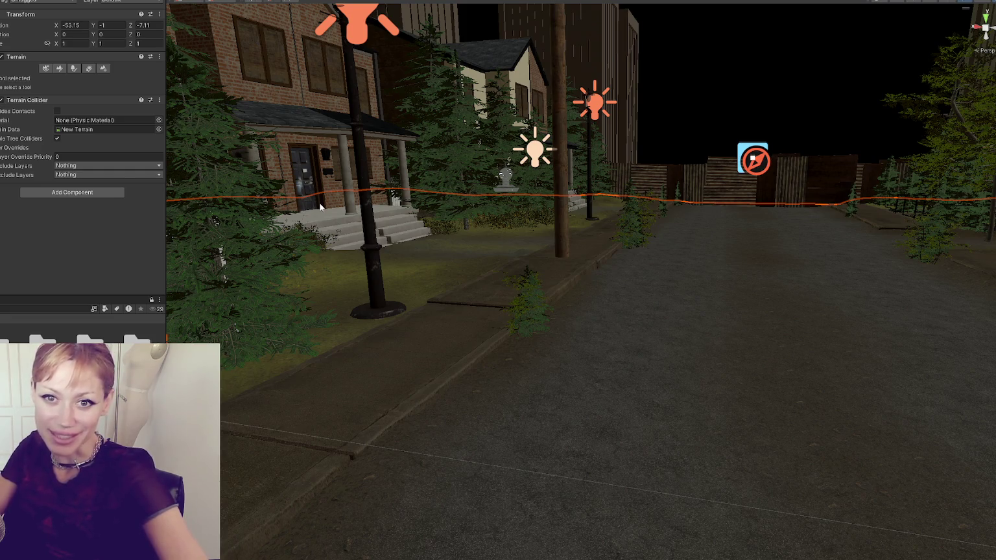
# Step: Select and frame the sidewalk piece, cycling through its detail meshes
pyautogui.click(496, 303)
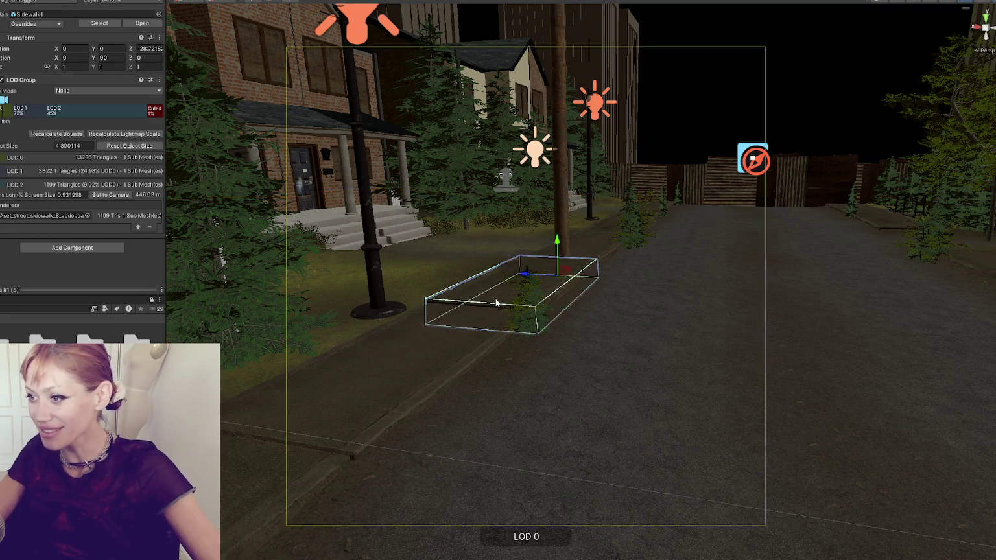
pyautogui.press('f')
pyautogui.moveTo(496, 302)
pyautogui.mouseDown()
pyautogui.moveTo(461, 295)
pyautogui.moveTo(503, 356)
pyautogui.moveTo(550, 389)
pyautogui.moveTo(534, 313)
pyautogui.moveTo(464, 285)
pyautogui.mouseUp()
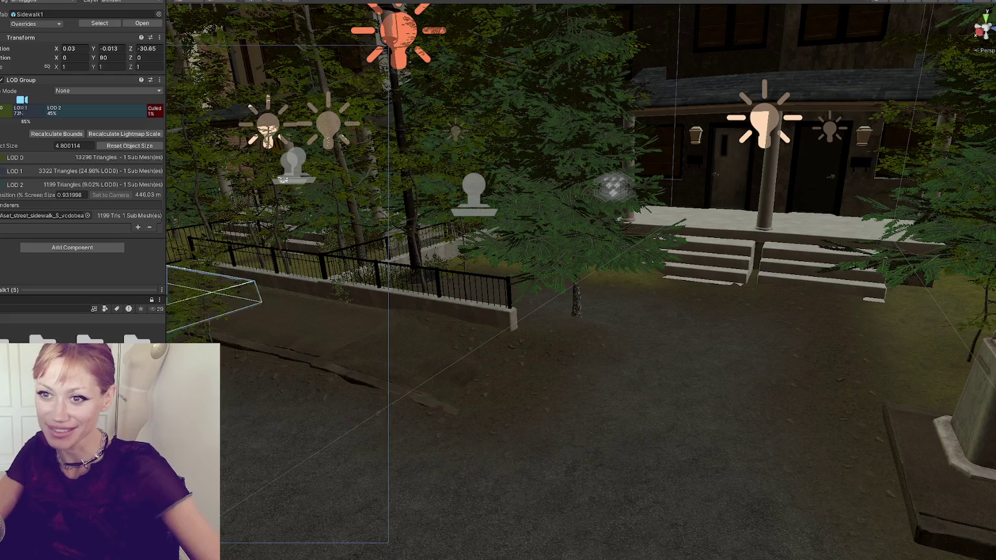
pyautogui.moveTo(305, 227); pyautogui.dragTo(186, 235)
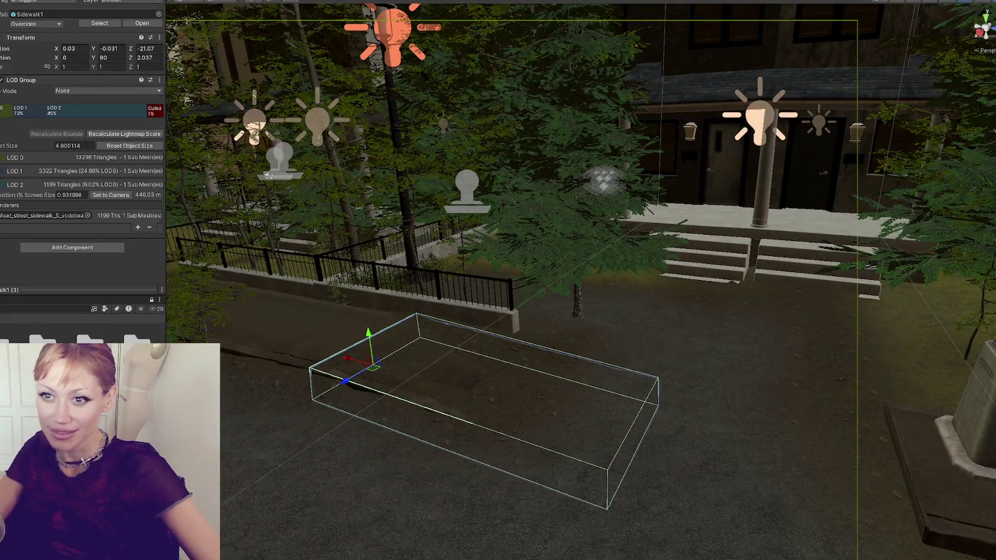
pyautogui.click(483, 408)
pyautogui.click(483, 408)
pyautogui.click(483, 409)
pyautogui.click(482, 409)
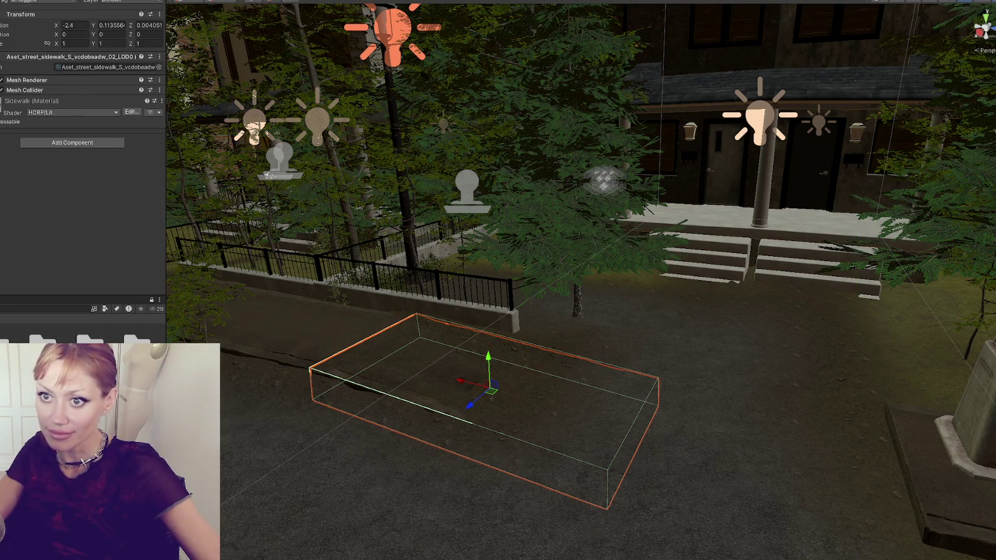
pyautogui.click(483, 408)
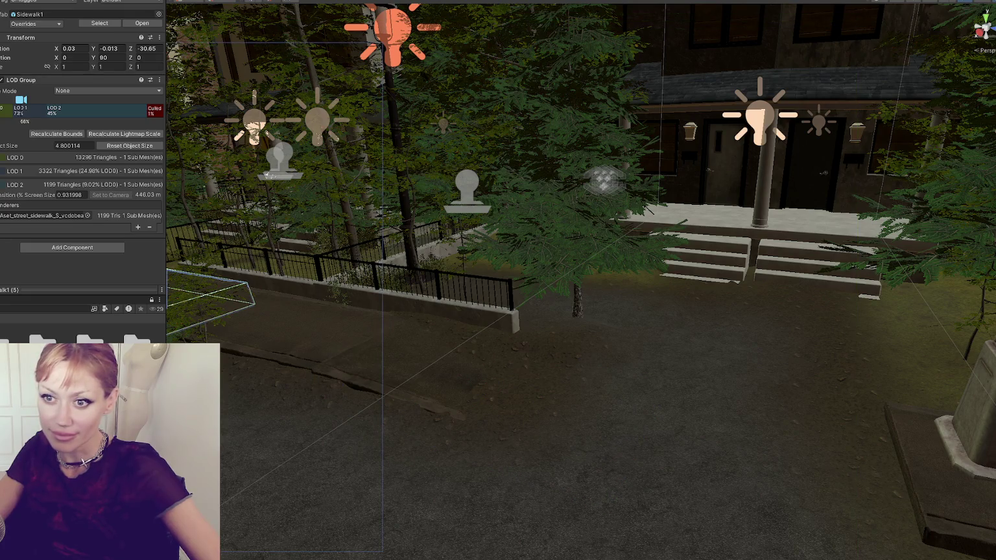
pyautogui.click(483, 409)
pyautogui.click(482, 408)
pyautogui.moveTo(483, 214)
pyautogui.mouseDown()
pyautogui.moveTo(496, 211)
pyautogui.moveTo(450, 218)
pyautogui.mouseUp()
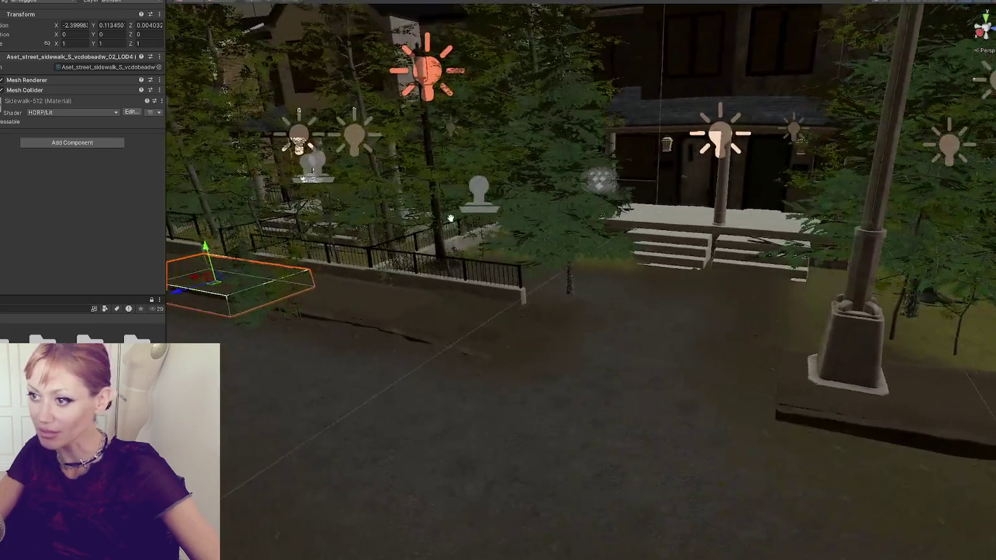
# Step: Select and frame the left sidewalk slab, undoing an accidental extra piece
pyautogui.click(264, 256)
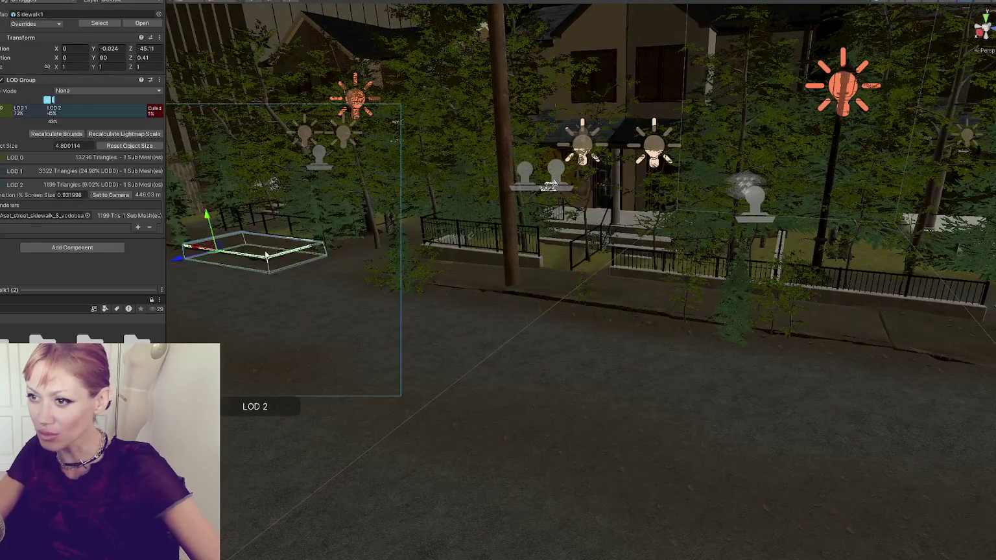
pyautogui.press('f')
pyautogui.click(583, 305)
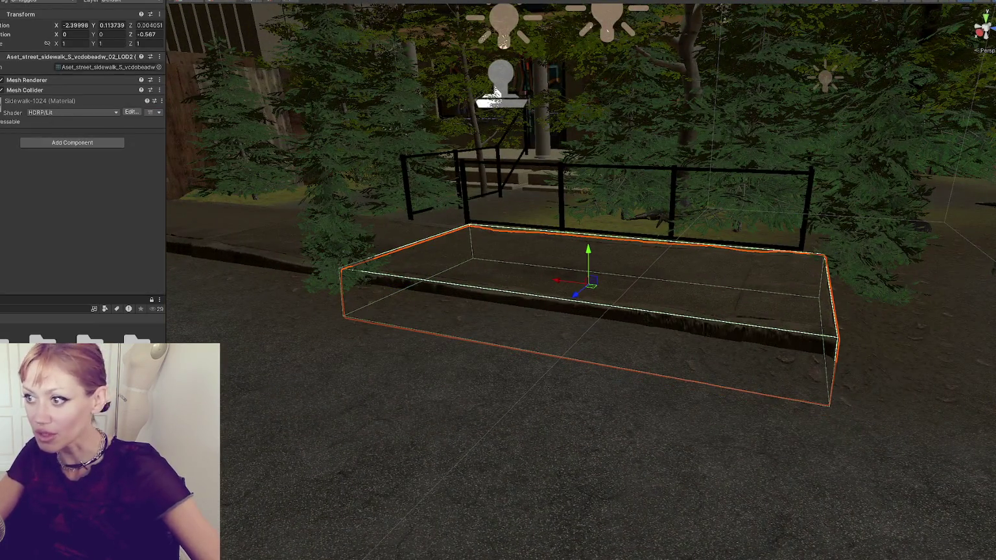
pyautogui.click(583, 305)
pyautogui.keyDown('shift'); pyautogui.click(583, 306); pyautogui.keyUp('shift')
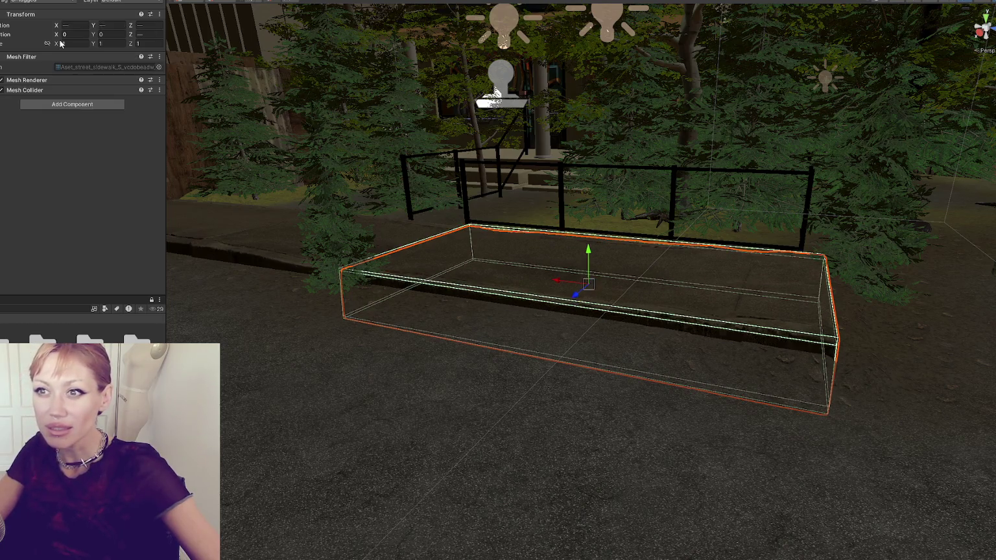
pyautogui.press('Tab')
pyautogui.press('Tab')
pyautogui.press('Tab')
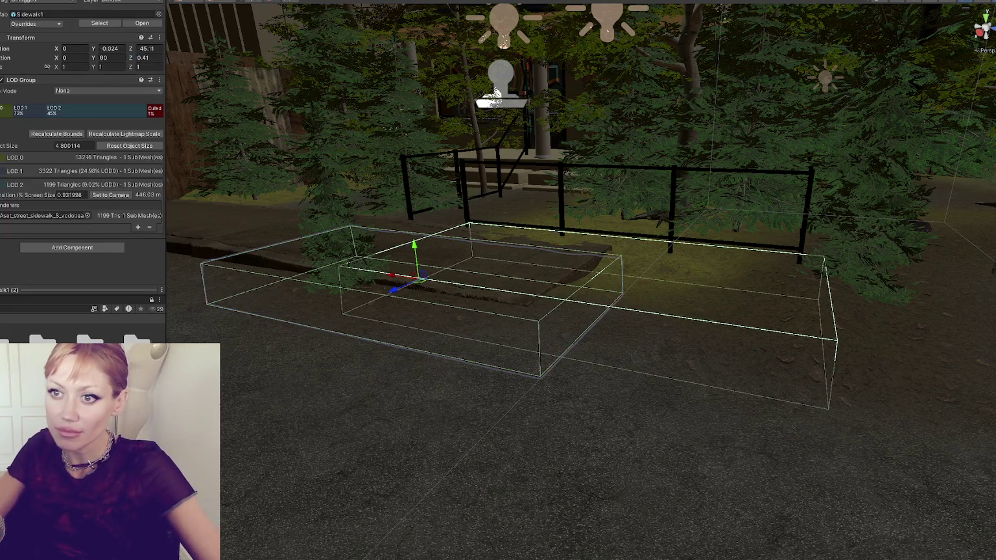
pyautogui.click(73, 26)
pyautogui.hotkey('ctrl', 'z')
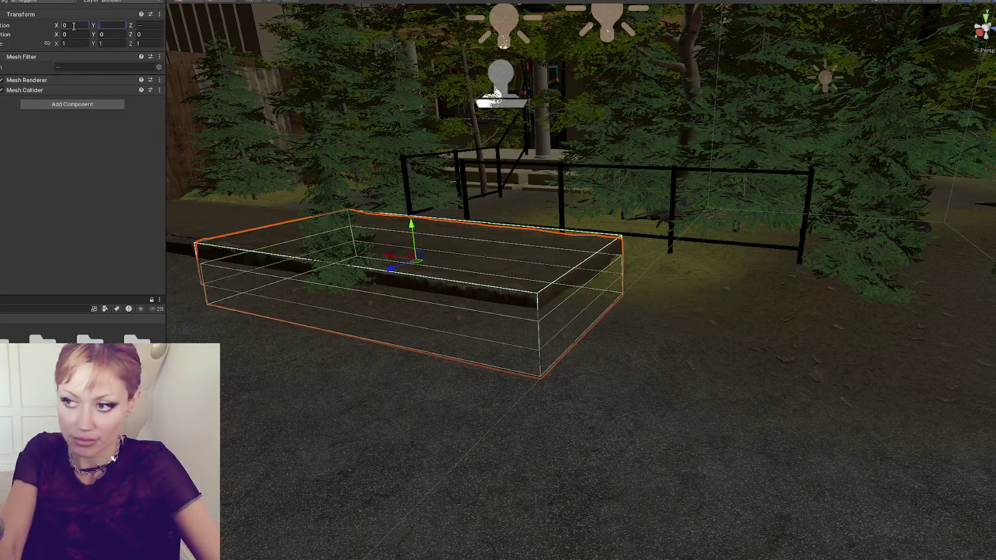
# Step: Slide the sidewalk along Z to -40.6 and tilt it to Rotation Z 1.03
pyautogui.moveTo(400, 283)
pyautogui.mouseDown()
pyautogui.moveTo(752, 285)
pyautogui.moveTo(726, 288)
pyautogui.moveTo(737, 288)
pyautogui.mouseUp()
pyautogui.press('e')
pyautogui.press('w')
pyautogui.moveTo(692, 311); pyautogui.dragTo(758, 325)
pyautogui.press('f')
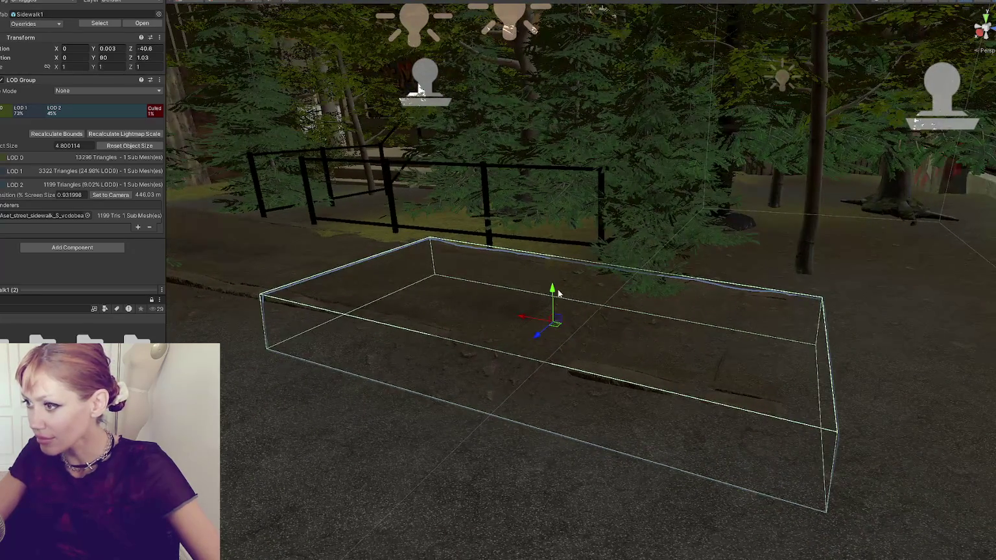
pyautogui.moveTo(553, 293); pyautogui.dragTo(553, 294)
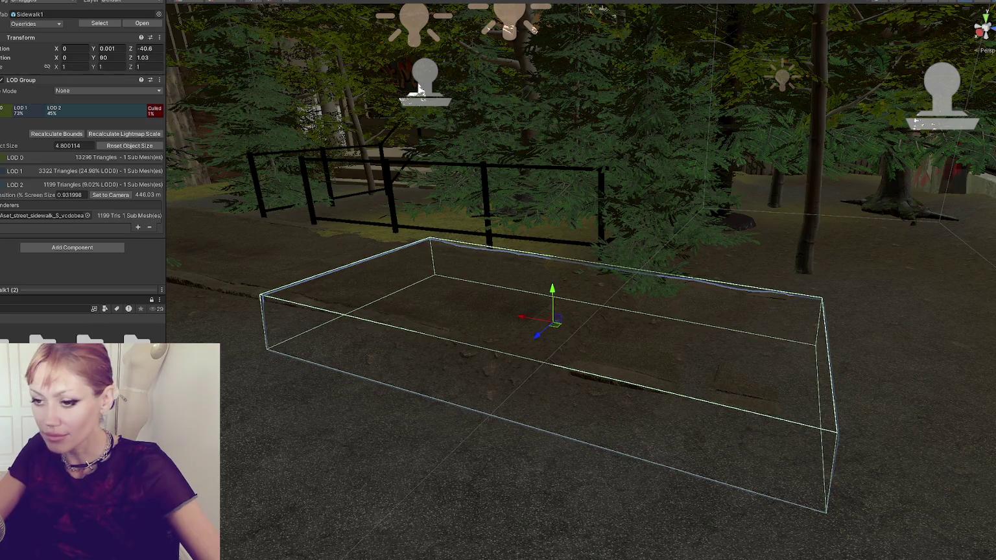
pyautogui.scroll(-3, 433, 374)
pyautogui.moveTo(434, 373)
pyautogui.mouseDown()
pyautogui.moveTo(522, 430)
pyautogui.moveTo(508, 409)
pyautogui.moveTo(602, 324)
pyautogui.moveTo(484, 337)
pyautogui.mouseUp()
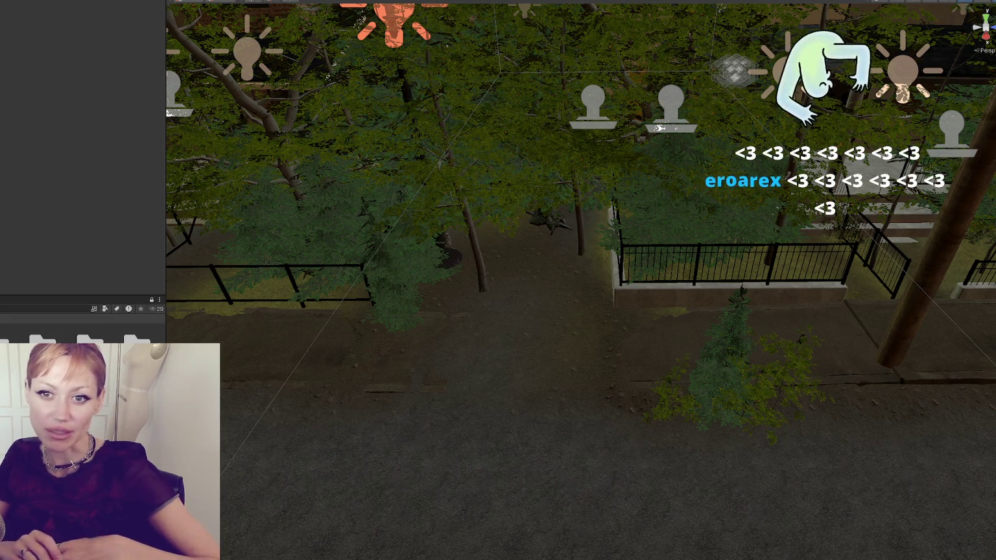
# Step: Look over the fir trees by the fence, then shrink the large beech tree by the house
pyautogui.moveTo(549, 333); pyautogui.dragTo(451, 384)
pyautogui.click(385, 385)
pyautogui.moveTo(385, 385)
pyautogui.mouseDown()
pyautogui.moveTo(443, 266)
pyautogui.moveTo(730, 312)
pyautogui.moveTo(622, 373)
pyautogui.mouseUp()
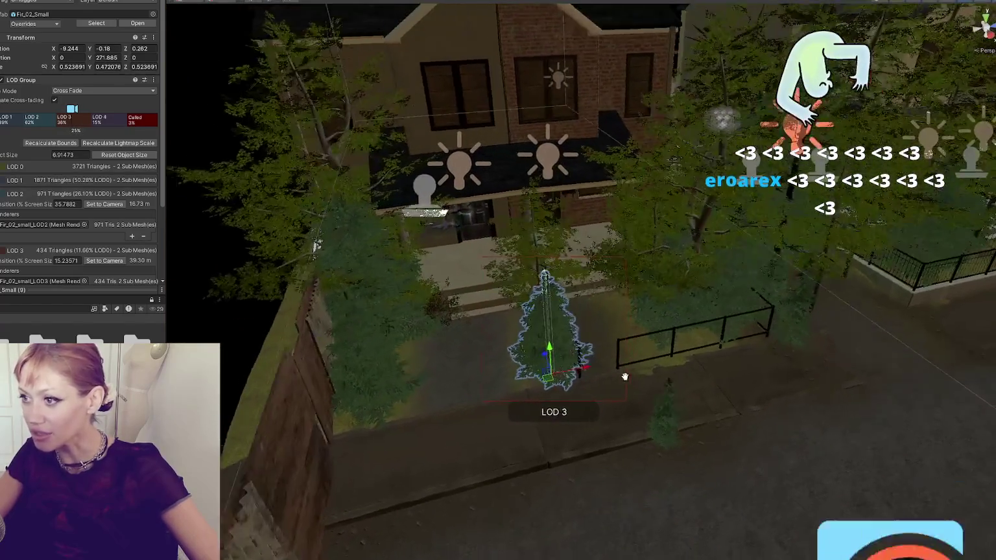
pyautogui.click(383, 337)
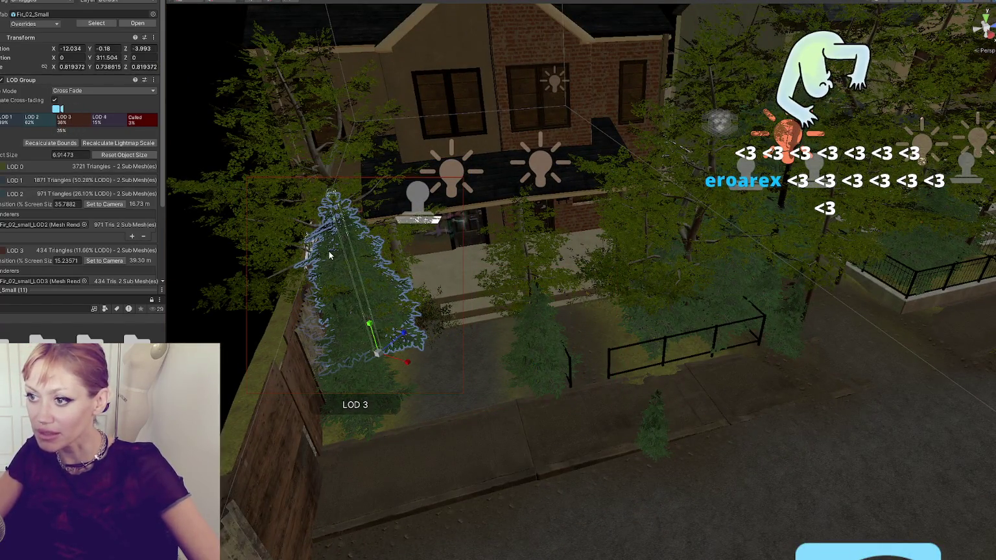
pyautogui.doubleClick(42, 281)
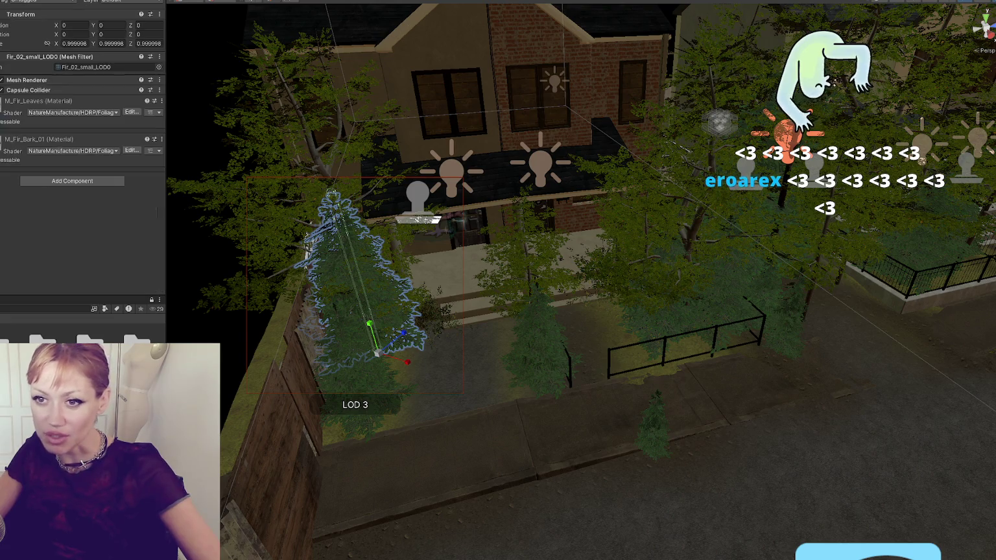
pyautogui.click(63, 26)
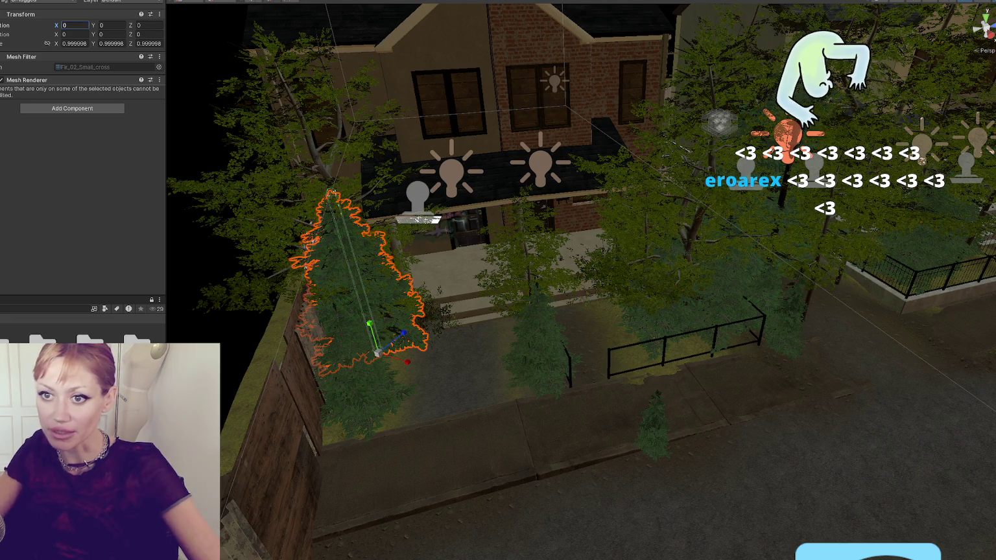
pyautogui.click(327, 184)
pyautogui.moveTo(367, 324); pyautogui.dragTo(355, 324)
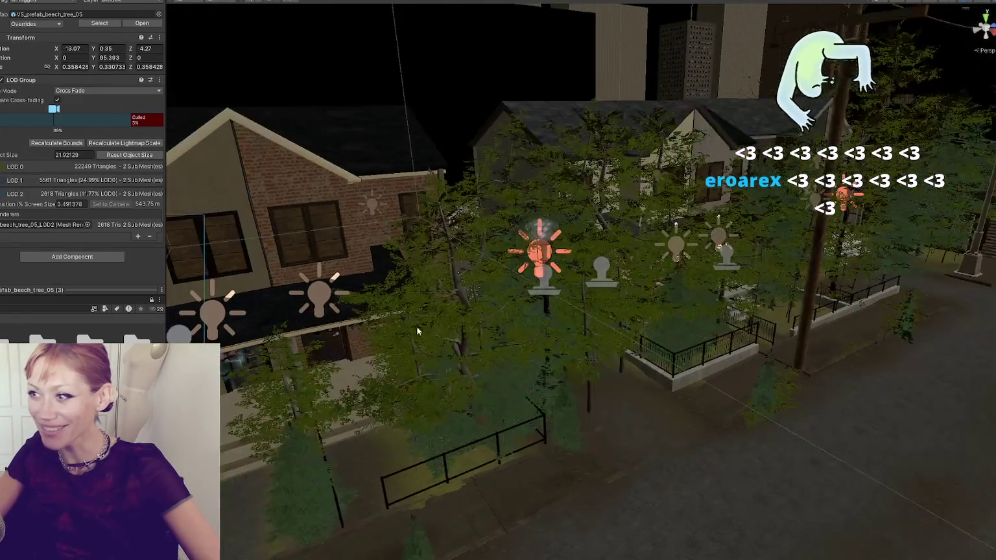
# Step: Shrink the beech tree in the yard with the scale tool
pyautogui.click(539, 320)
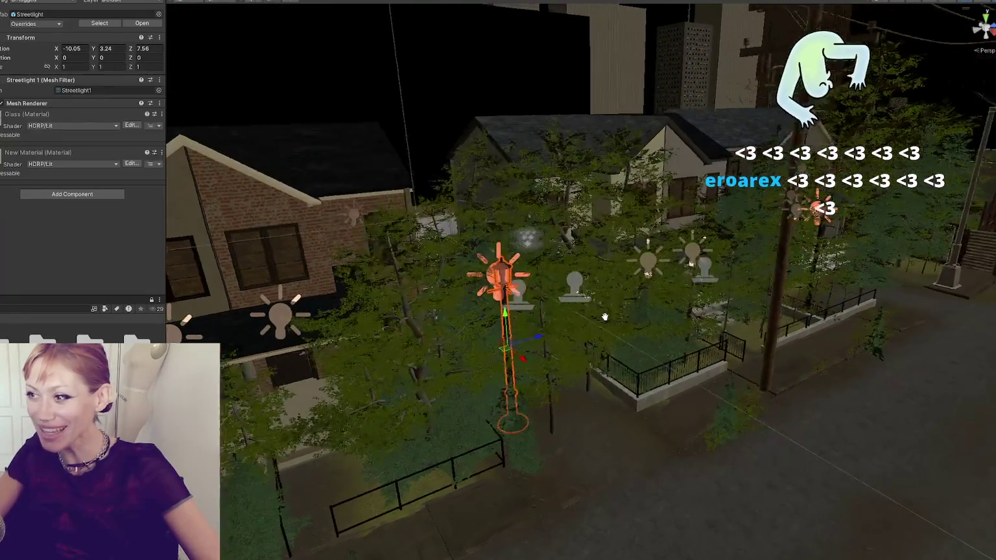
pyautogui.scroll(-2, 605, 317)
pyautogui.click(394, 324)
pyautogui.scroll(3, 381, 341)
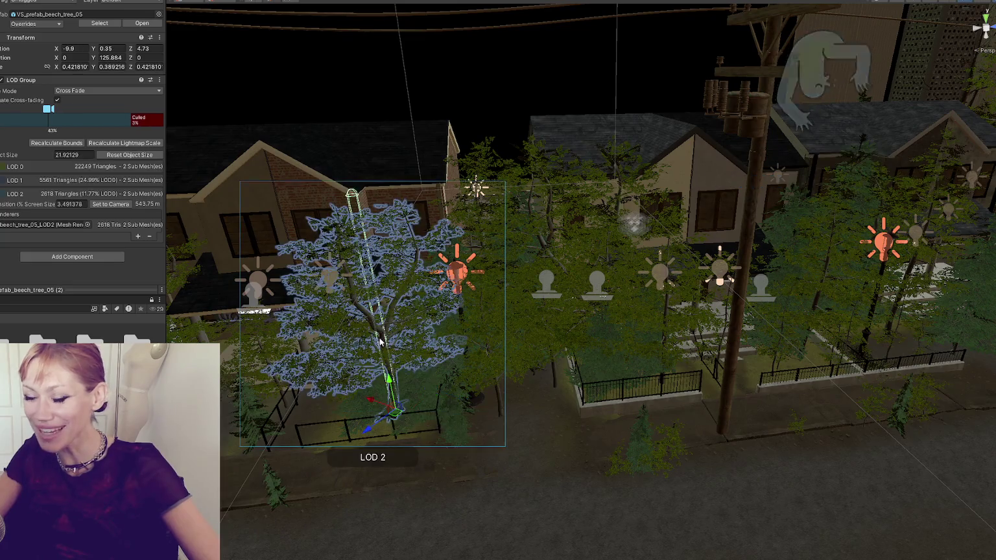
pyautogui.press('f')
pyautogui.press('r')
pyautogui.moveTo(592, 389); pyautogui.dragTo(585, 393)
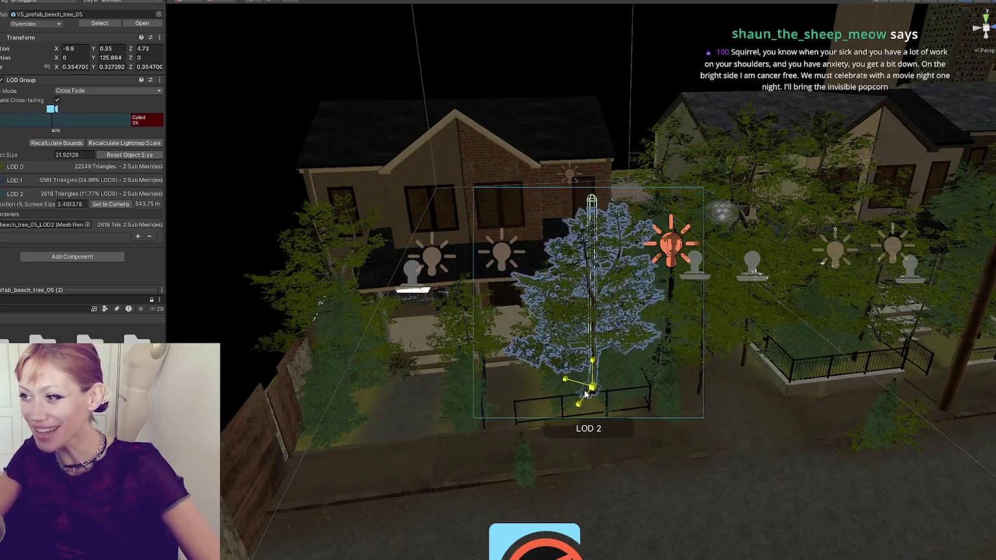
pyautogui.scroll(-2, 585, 394)
# Step: Sink beech_tree_02 in front of the house lower into the ground
pyautogui.click(479, 305)
pyautogui.press('w')
pyautogui.scroll(2, 477, 295)
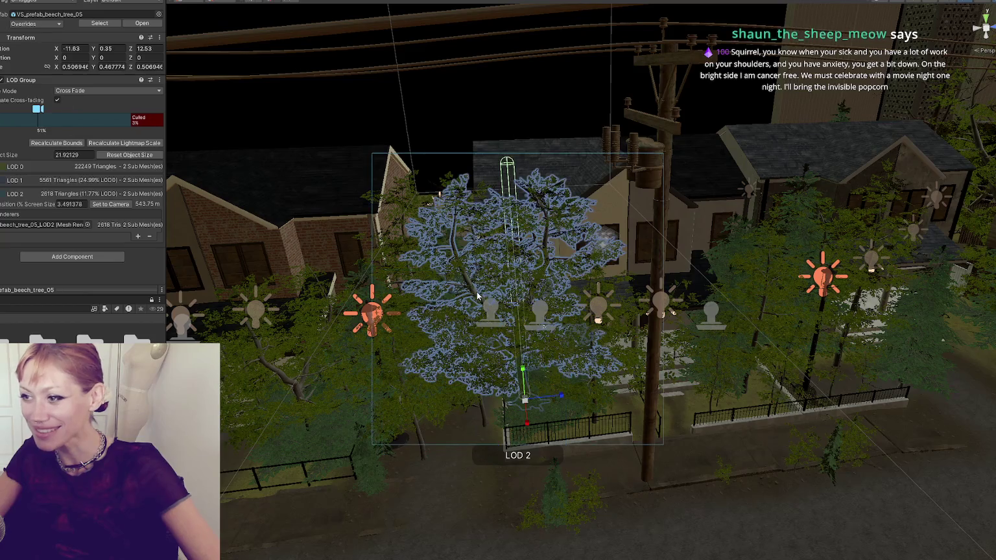
pyautogui.press('f')
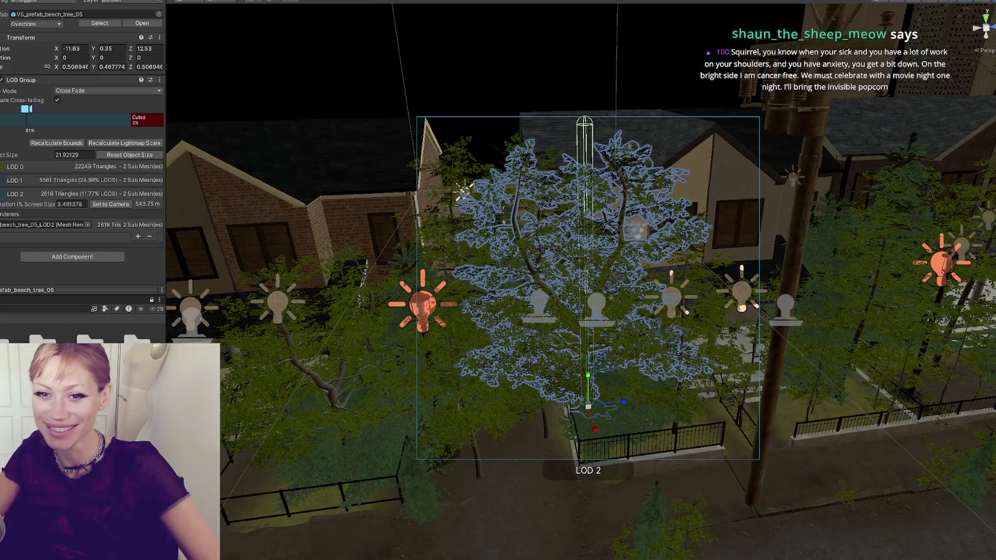
pyautogui.scroll(6, 588, 400)
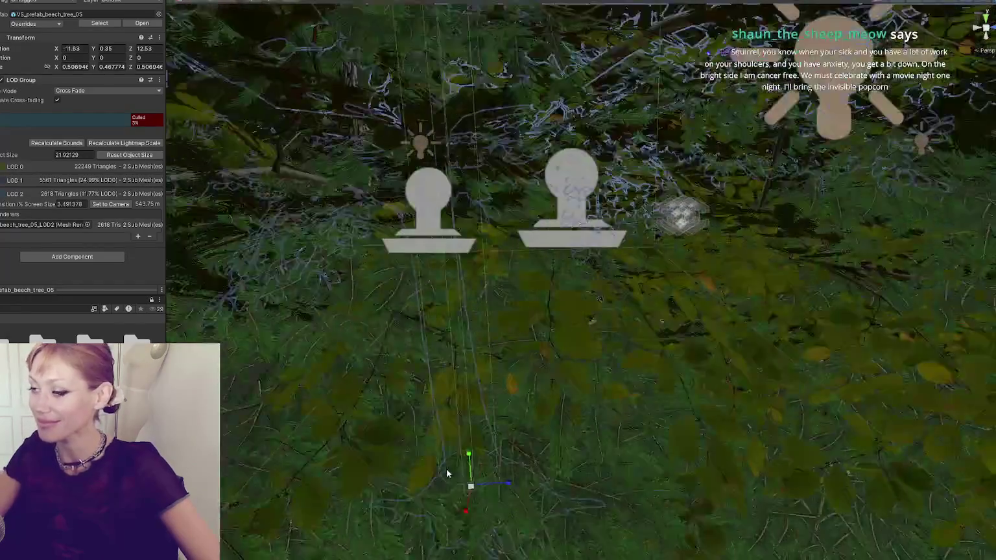
pyautogui.scroll(-5, 446, 473)
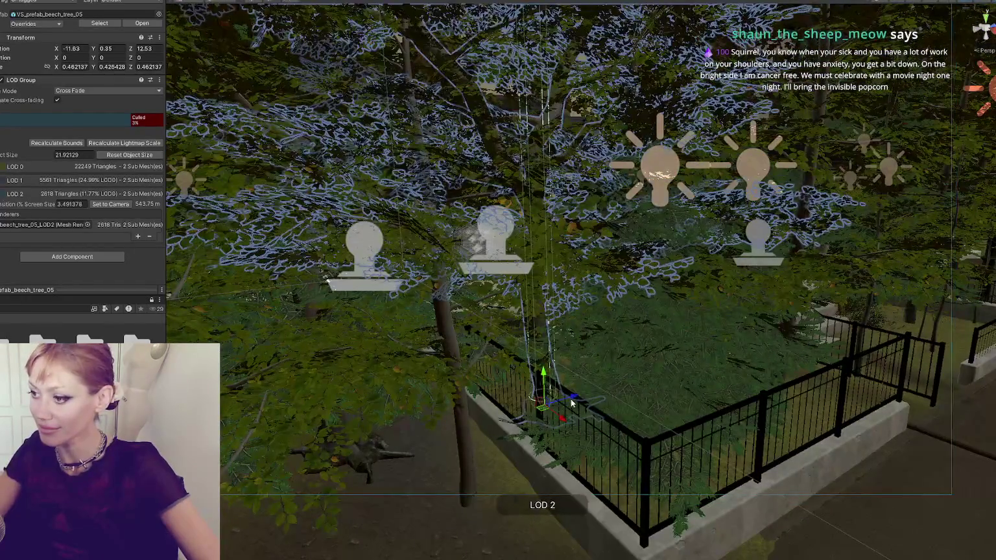
pyautogui.scroll(-5, 572, 403)
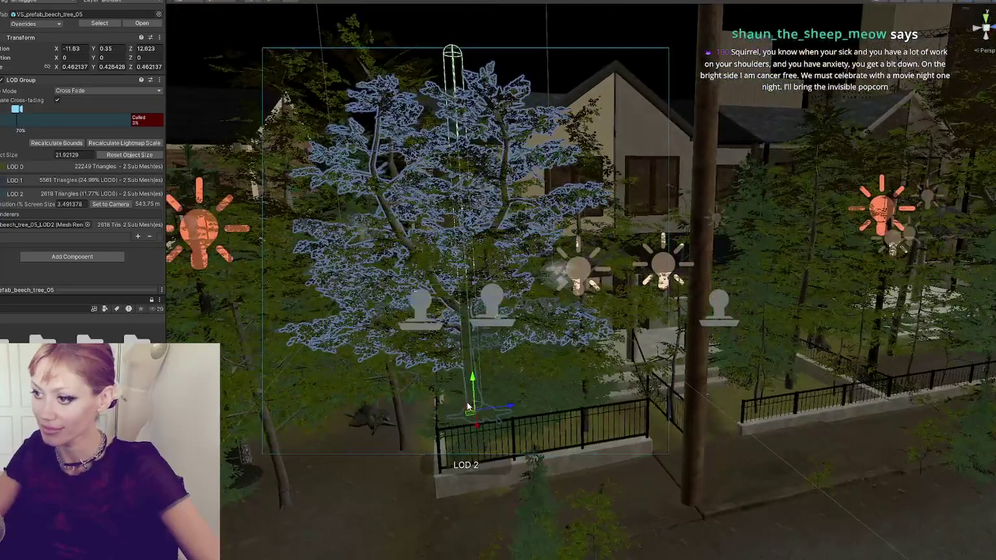
pyautogui.moveTo(467, 405)
pyautogui.mouseDown()
pyautogui.moveTo(304, 422)
pyautogui.moveTo(561, 383)
pyautogui.mouseUp()
pyautogui.click(507, 419)
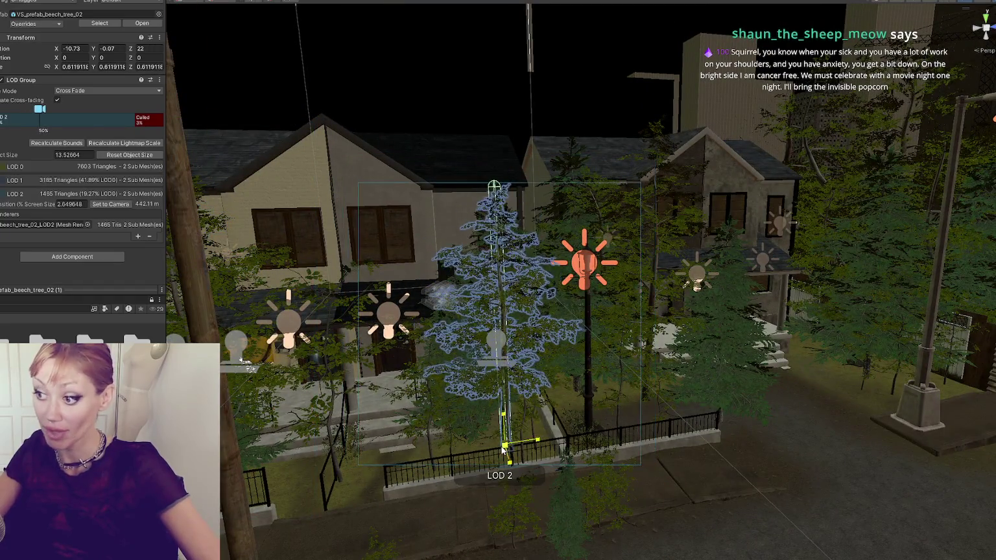
pyautogui.moveTo(500, 411)
pyautogui.mouseDown()
pyautogui.moveTo(503, 421)
pyautogui.moveTo(259, 392)
pyautogui.mouseUp()
pyautogui.scroll(3, 502, 420)
# Step: Shrink the Fir_02_Small tree beside the streetlight to scale 1.36215
pyautogui.click(622, 408)
pyautogui.press('r')
pyautogui.moveTo(623, 457); pyautogui.dragTo(454, 414)
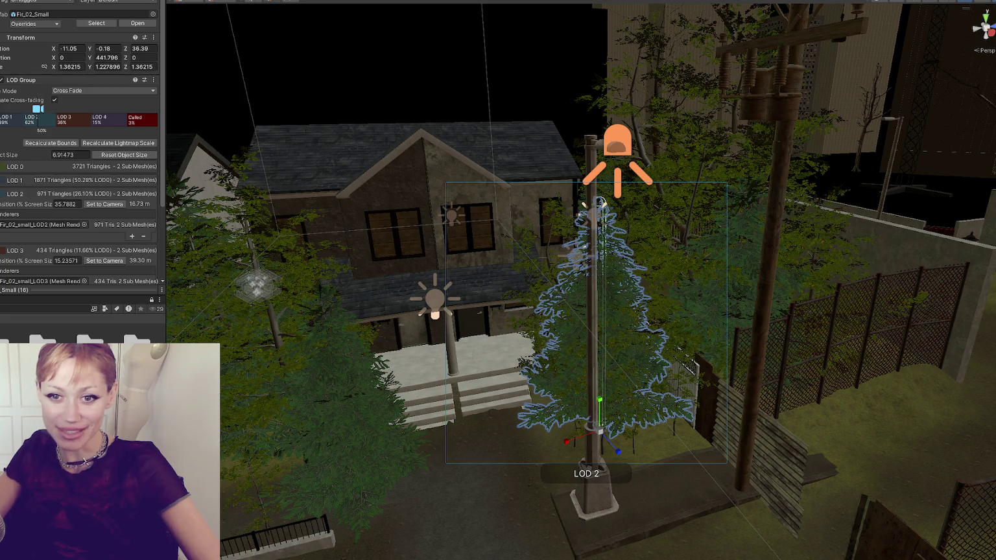
pyautogui.moveTo(486, 286)
pyautogui.mouseDown()
pyautogui.moveTo(415, 252)
pyautogui.moveTo(484, 228)
pyautogui.moveTo(460, 425)
pyautogui.mouseUp()
pyautogui.moveTo(391, 314)
pyautogui.mouseDown()
pyautogui.moveTo(538, 324)
pyautogui.moveTo(793, 369)
pyautogui.moveTo(121, 280)
pyautogui.mouseUp()
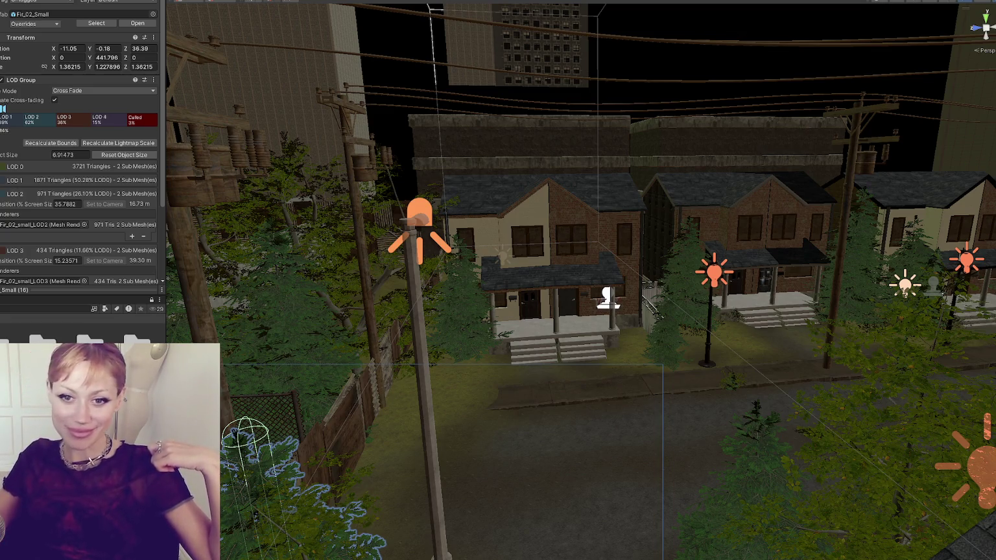
pyautogui.moveTo(622, 209); pyautogui.dragTo(807, 236)
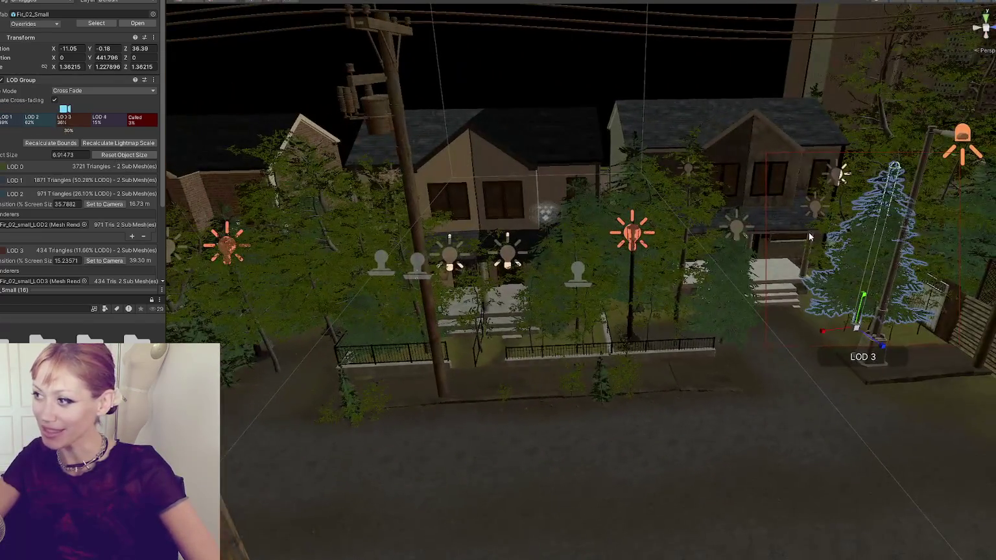
# Step: Move the porch beech tree along Z to 26.9 and view it from down the street
pyautogui.click(687, 304)
pyautogui.click(670, 326)
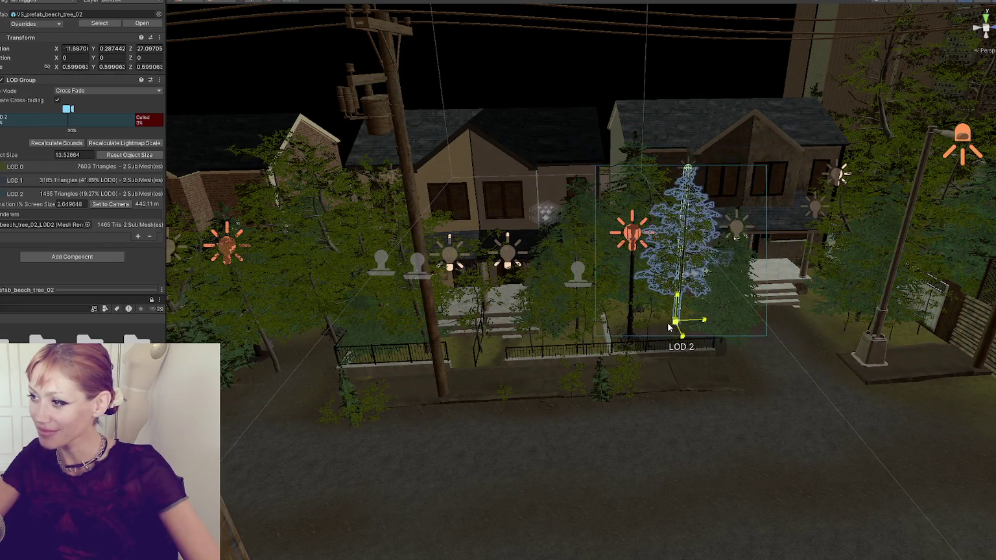
pyautogui.moveTo(670, 326); pyautogui.dragTo(557, 239)
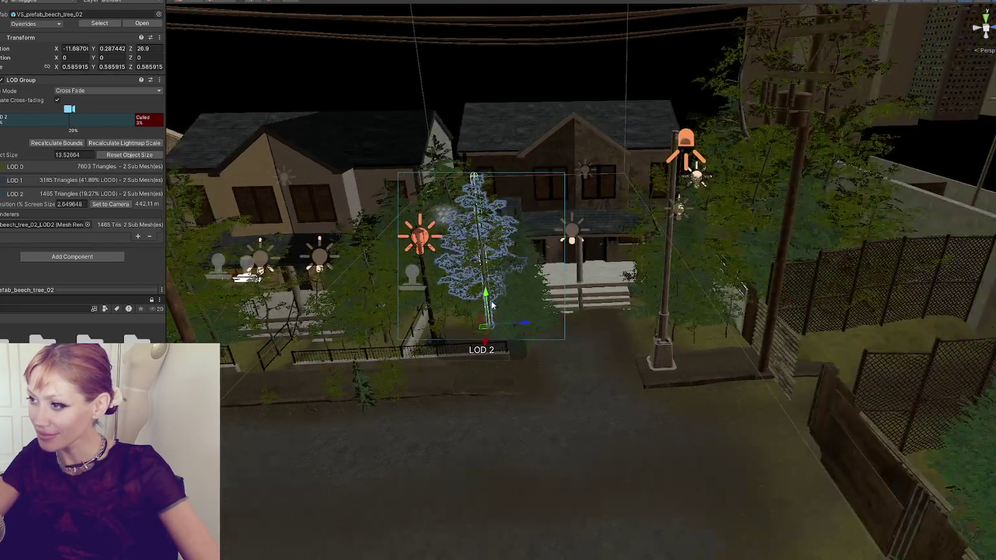
pyautogui.moveTo(486, 216)
pyautogui.mouseDown()
pyautogui.moveTo(453, 233)
pyautogui.moveTo(325, 227)
pyautogui.mouseUp()
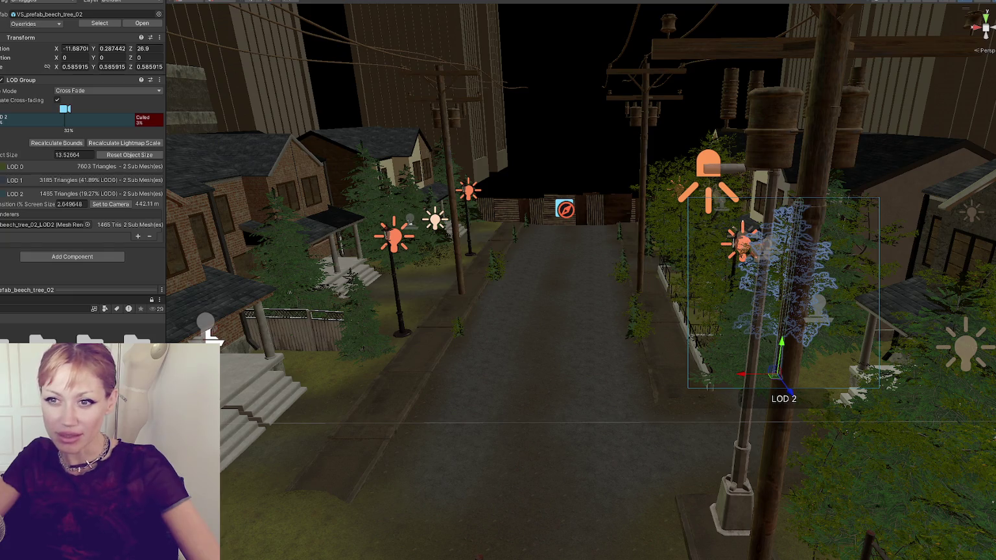
pyautogui.click(706, 215)
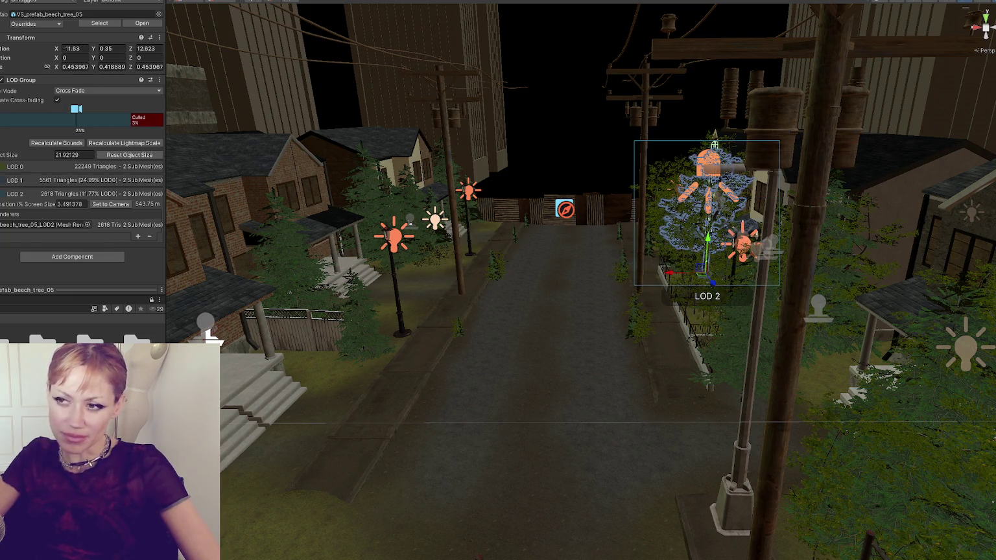
# Step: Create an empty object with alt+shift+N, set its transform, and group the street trees under it
pyautogui.hotkey('alt', 'shift', 'n')
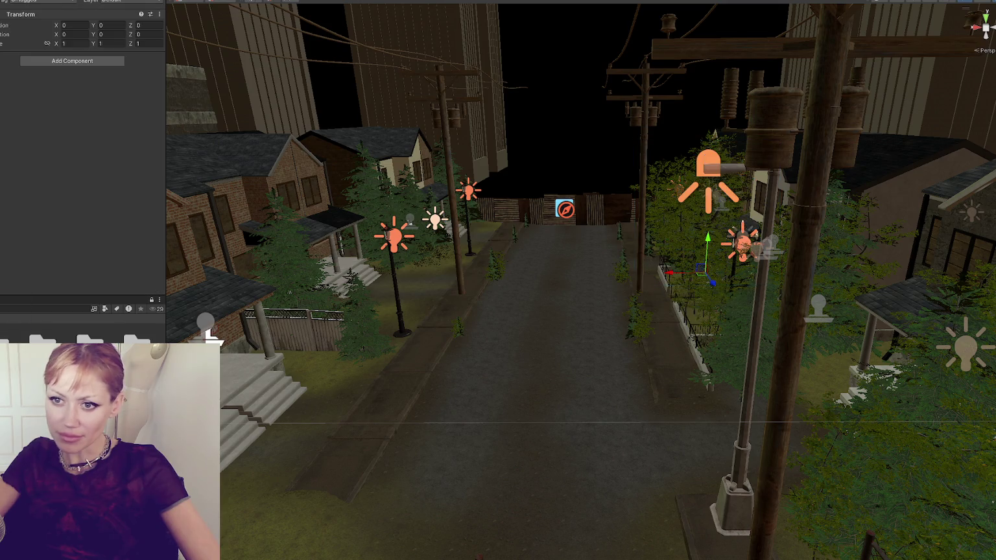
pyautogui.click(78, 25)
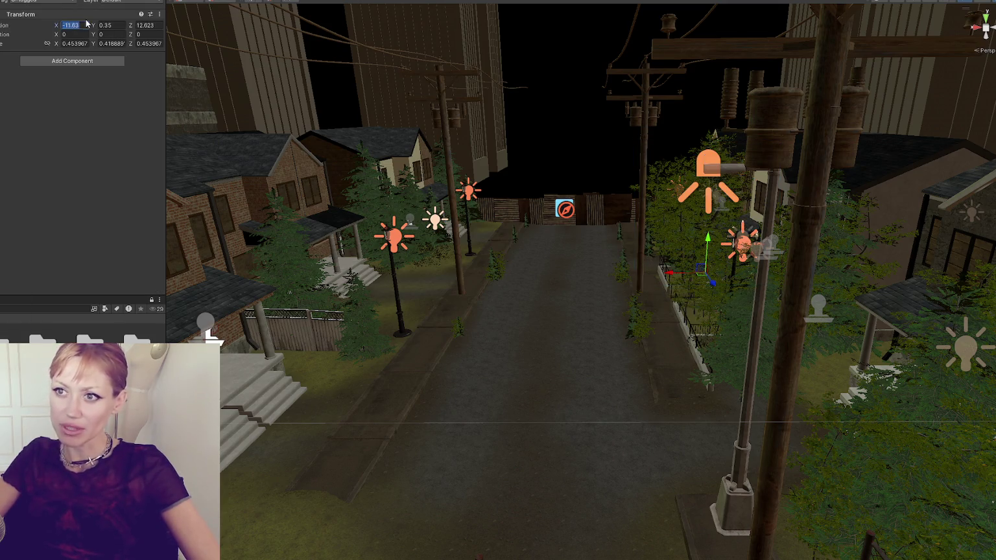
pyautogui.press('Tab')
pyautogui.press('Tab')
pyautogui.press('Return')
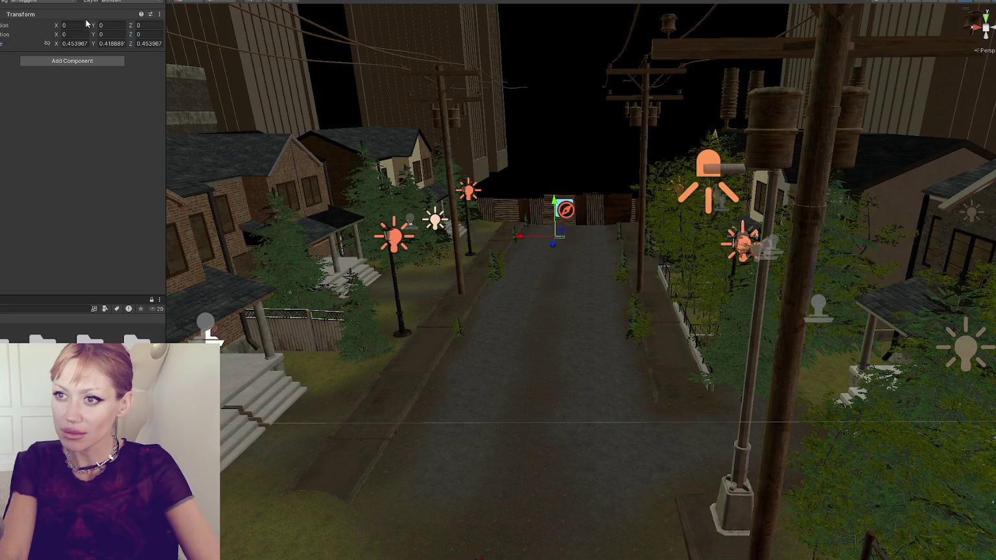
pyautogui.hotkey('ctrl', 'z')
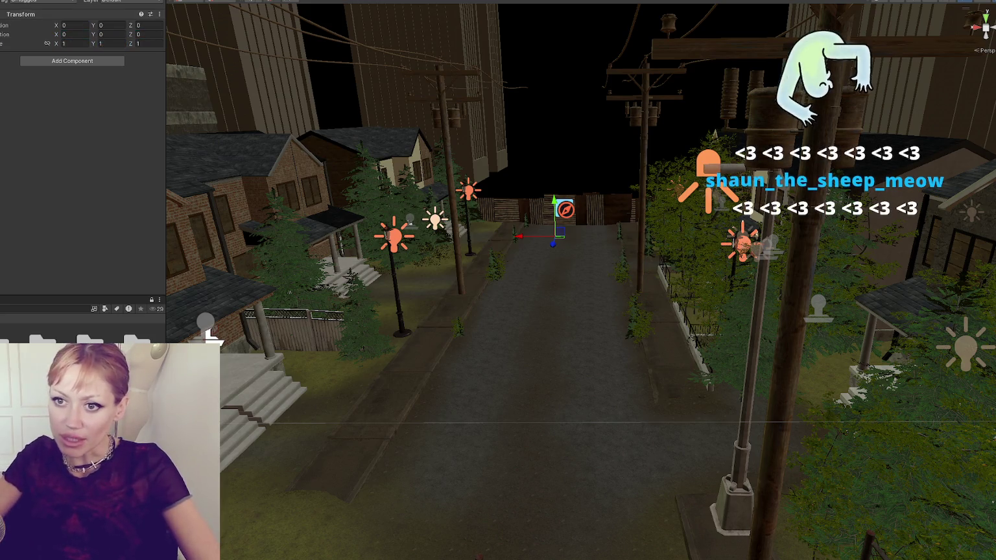
pyautogui.hotkey('ctrl', 'z')
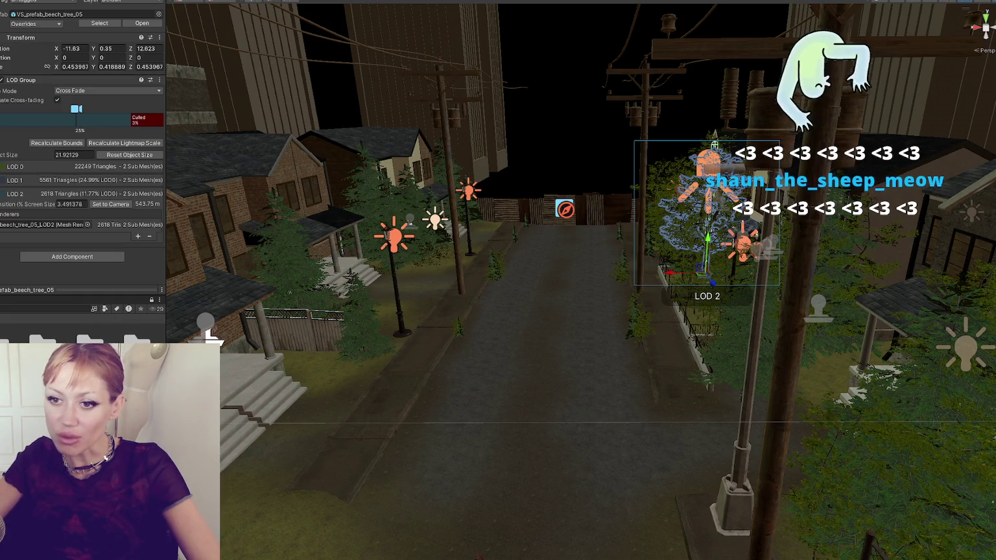
pyautogui.hotkey('ctrl', 'z')
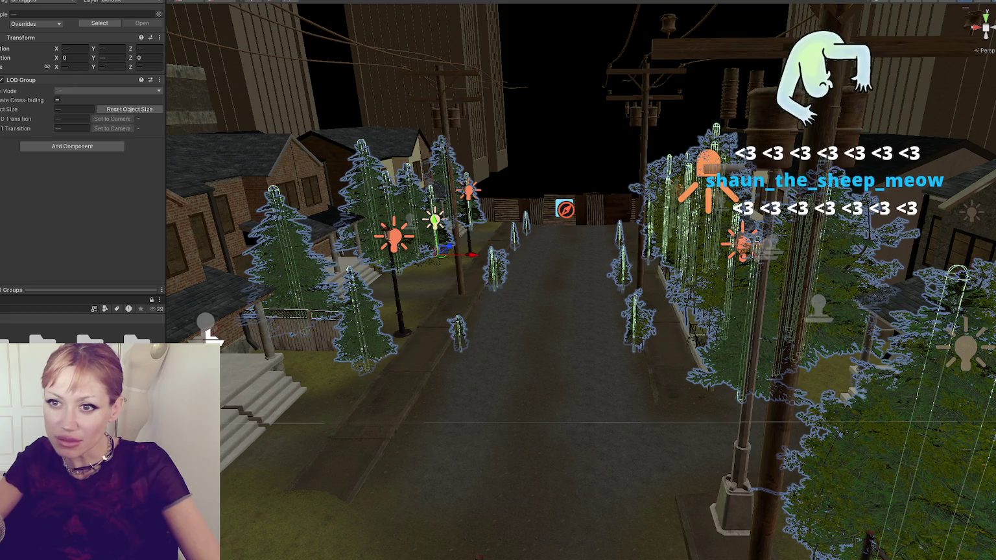
pyautogui.hotkey('ctrl', 'z')
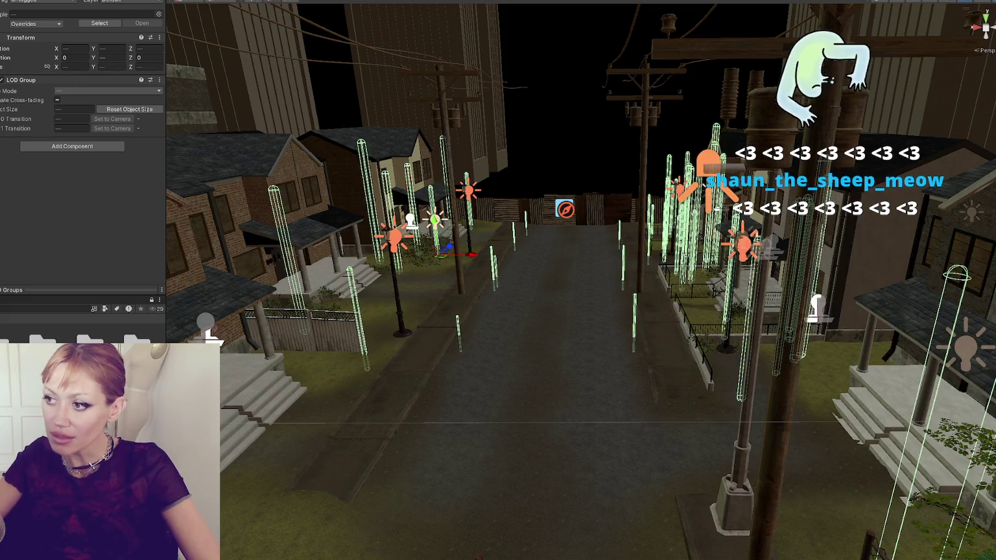
pyautogui.moveTo(503, 263); pyautogui.dragTo(555, 169)
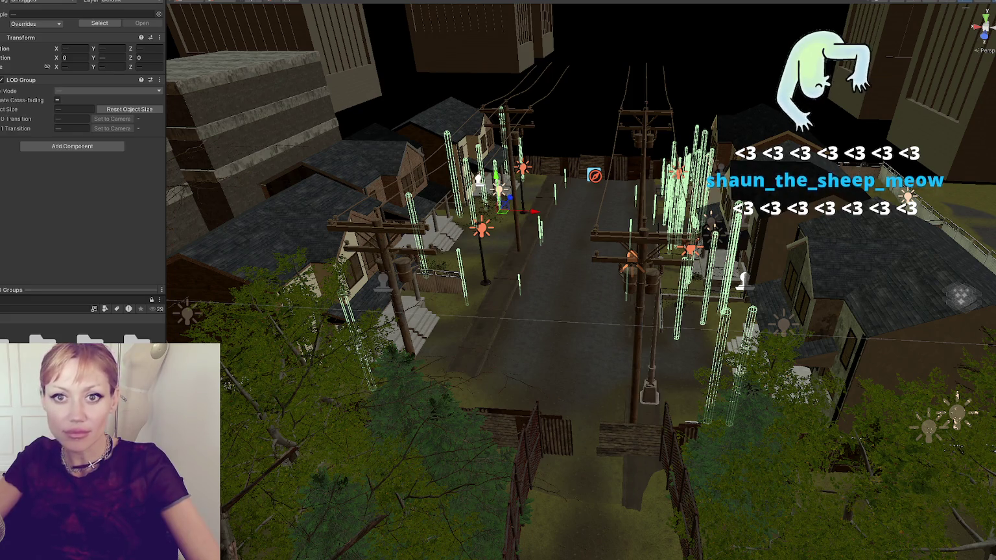
pyautogui.click(594, 175)
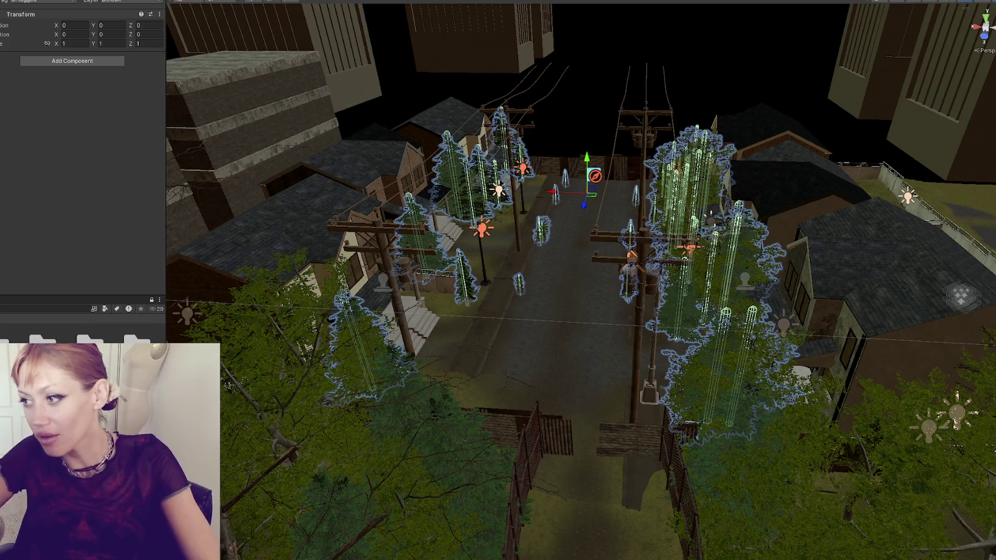
# Step: Select the PhoneLines object, find its BurntWood material, and show the PhoneLines model's import settings
pyautogui.click(394, 274)
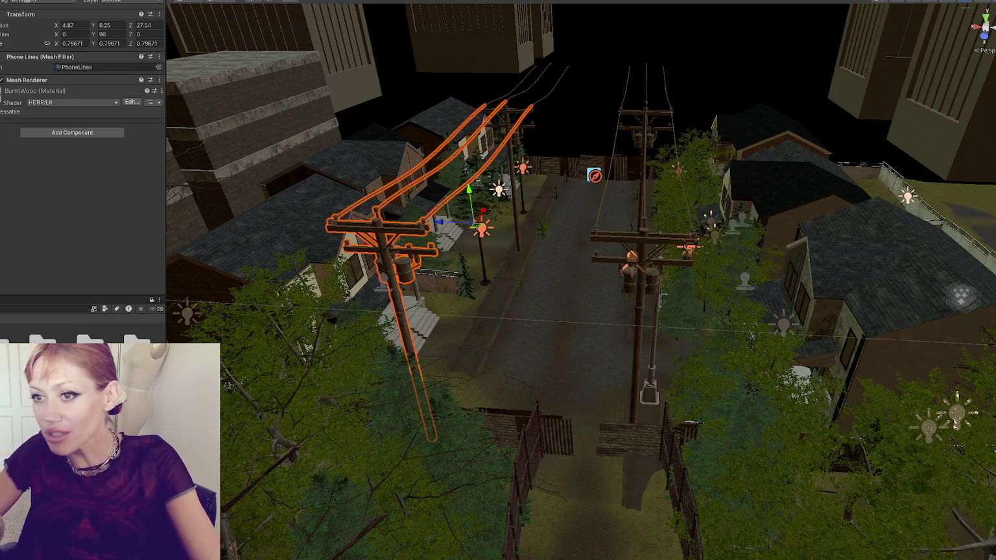
pyautogui.click(22, 82)
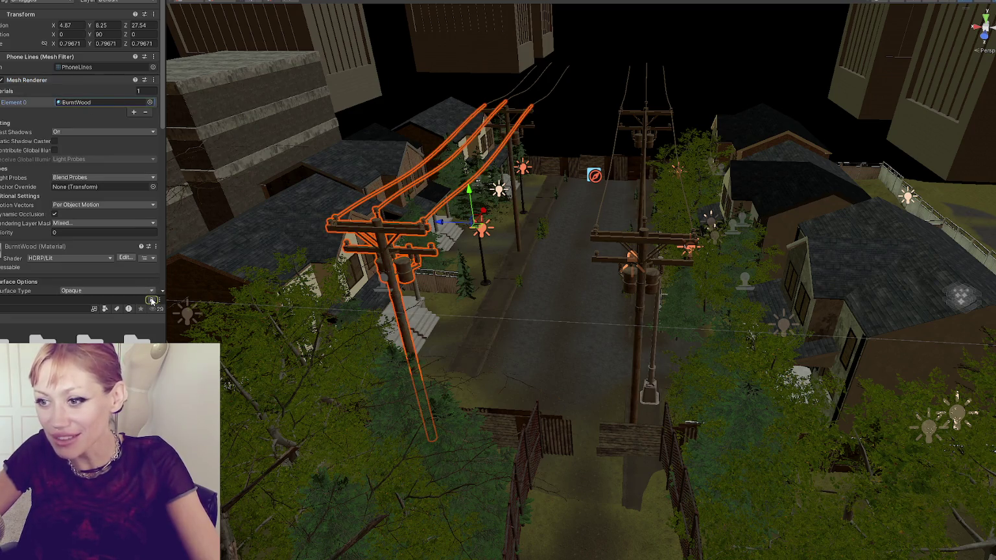
pyautogui.click(90, 102)
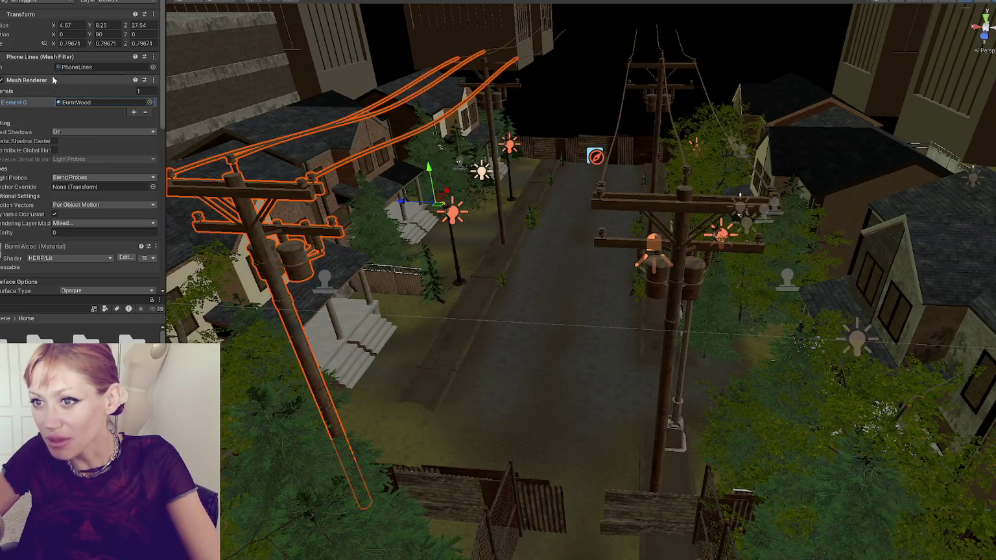
pyautogui.scroll(-1, 77, 330)
pyautogui.scroll(-1, 79, 330)
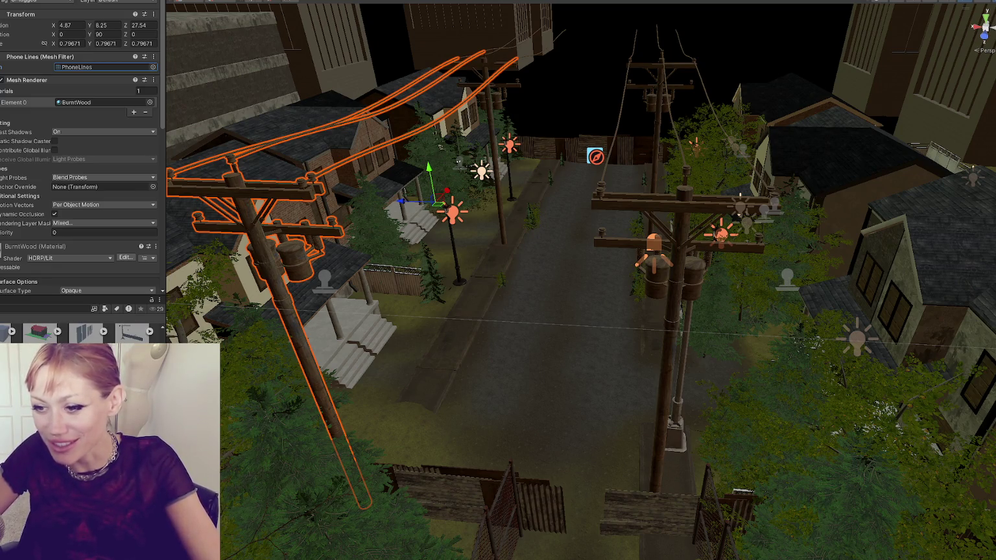
pyautogui.doubleClick(104, 67)
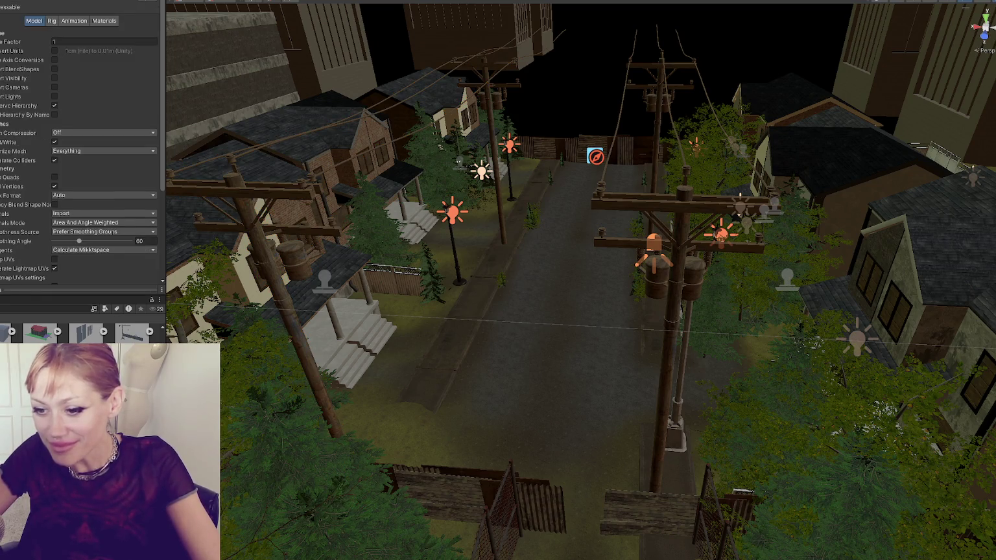
pyautogui.click(262, 262)
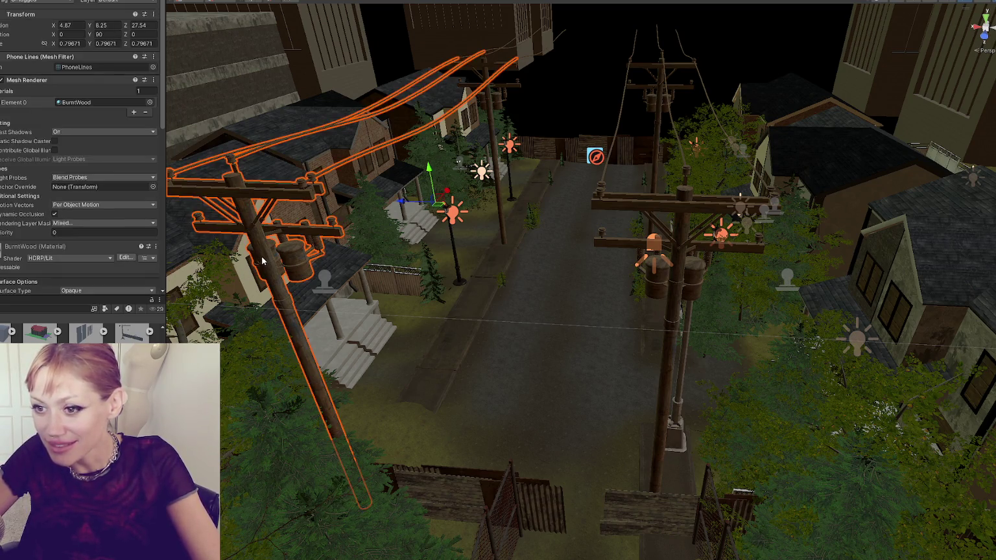
pyautogui.click(76, 66)
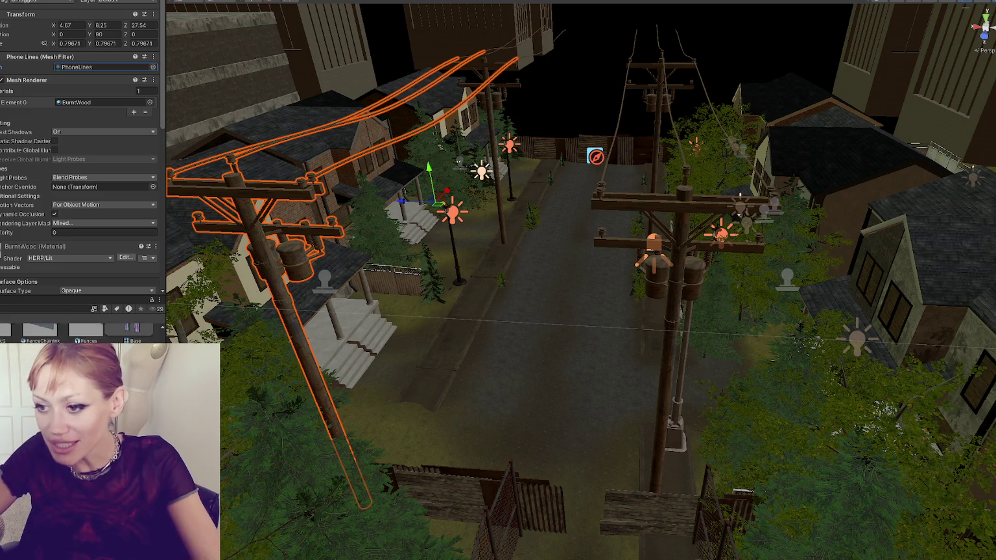
pyautogui.click(85, 350)
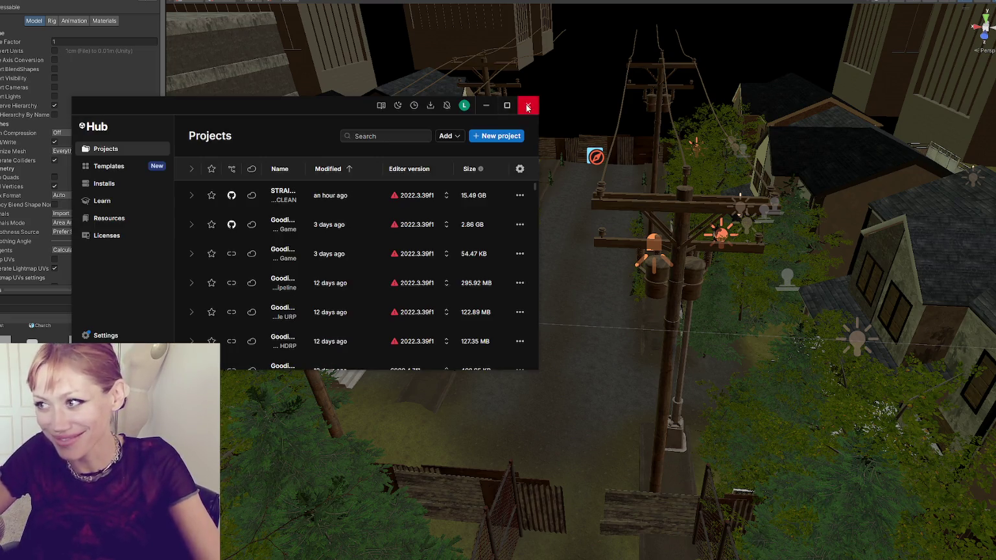
# Step: Close the Unity Hub window and turn the view toward the row of houses
pyautogui.click(528, 108)
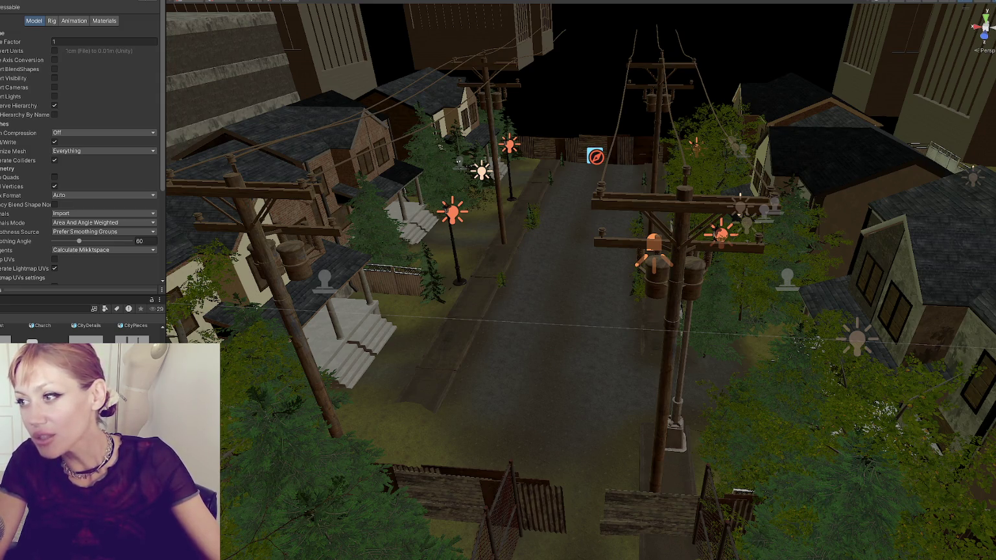
pyautogui.moveTo(572, 128)
pyautogui.mouseDown()
pyautogui.moveTo(468, 148)
pyautogui.moveTo(480, 149)
pyautogui.mouseUp()
# Step: Delete the light at the fenced back yard's front corner
pyautogui.click(721, 149)
pyautogui.moveTo(718, 149); pyautogui.dragTo(528, 201)
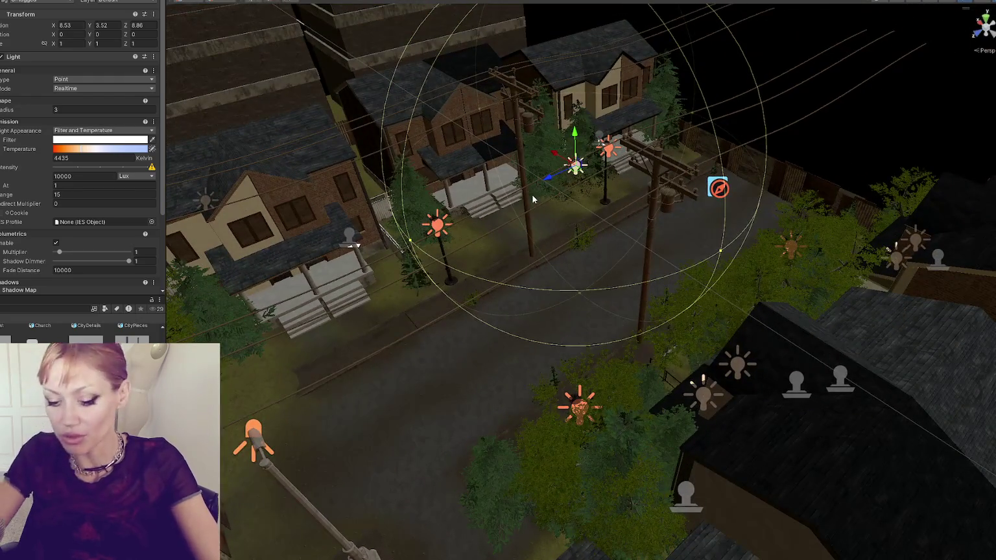
pyautogui.click(532, 193)
pyautogui.moveTo(467, 267)
pyautogui.mouseDown()
pyautogui.moveTo(512, 222)
pyautogui.moveTo(586, 244)
pyautogui.mouseUp()
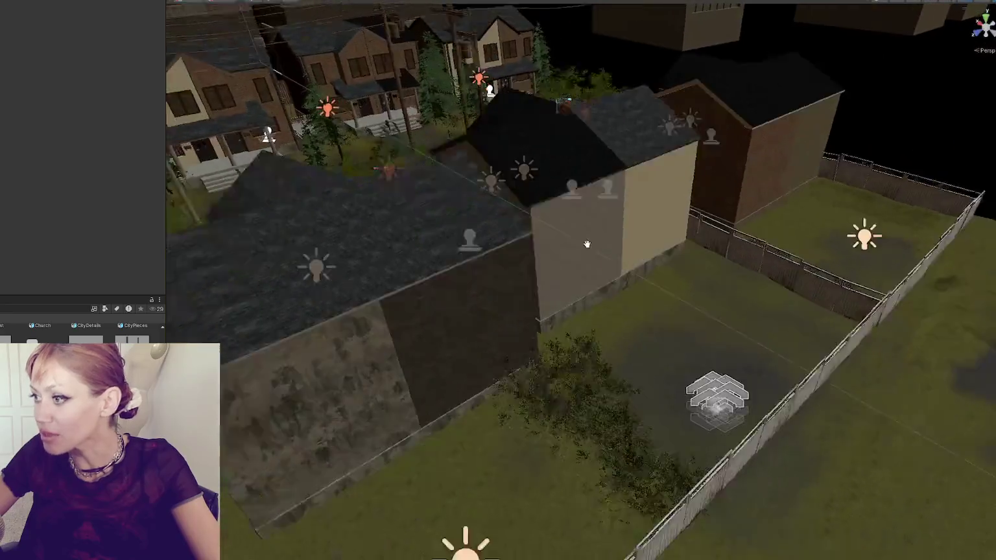
pyautogui.scroll(-3, 587, 243)
pyautogui.click(778, 185)
pyautogui.click(293, 453)
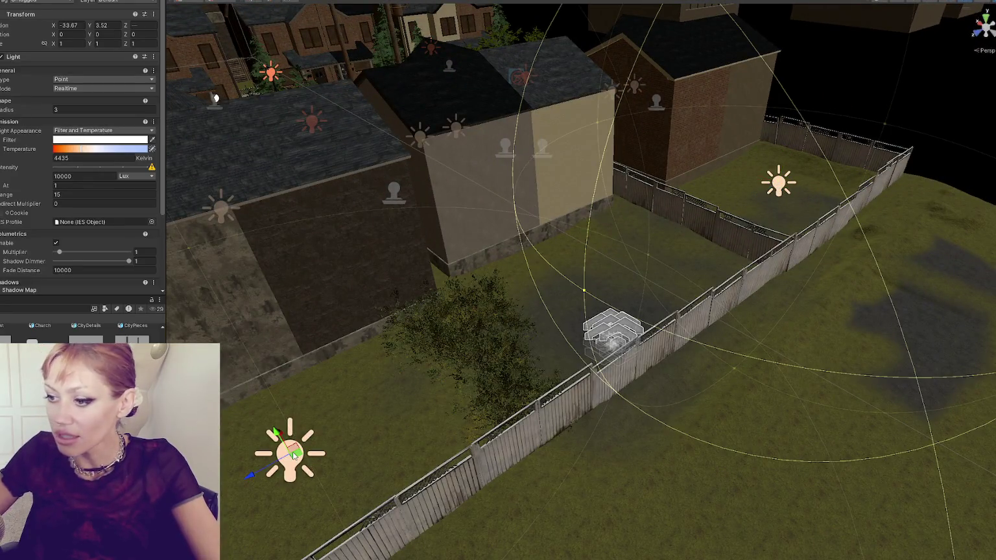
pyautogui.press('Delete')
# Step: Delete another stray light near the houses
pyautogui.scroll(-3, 360, 242)
pyautogui.moveTo(361, 241)
pyautogui.mouseDown()
pyautogui.moveTo(486, 227)
pyautogui.moveTo(713, 286)
pyautogui.moveTo(713, 305)
pyautogui.moveTo(601, 326)
pyautogui.moveTo(680, 334)
pyautogui.moveTo(573, 238)
pyautogui.moveTo(506, 203)
pyautogui.mouseUp()
pyautogui.scroll(3, 756, 295)
pyautogui.click(703, 331)
pyautogui.press('Delete')
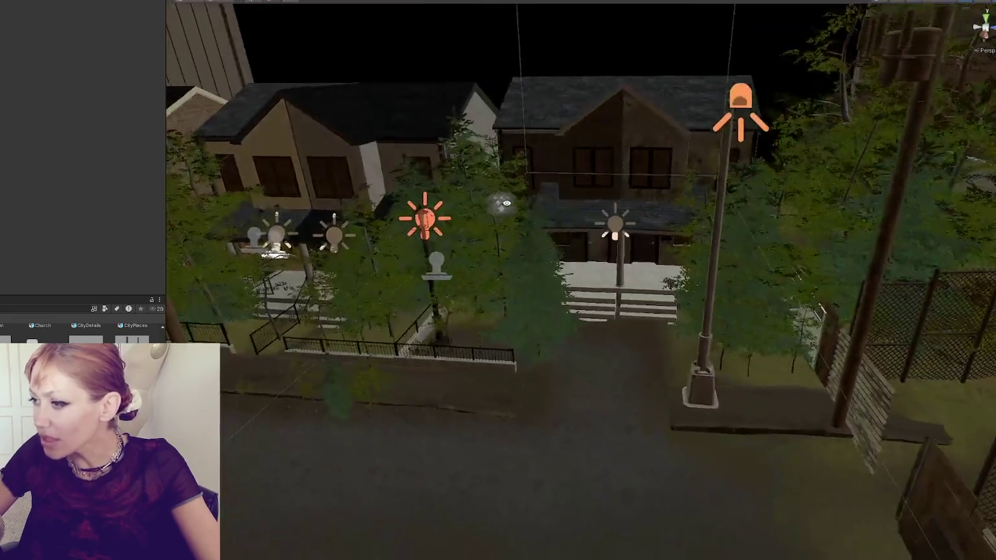
pyautogui.scroll(-3, 506, 203)
# Step: Frame the house's right-hand porch light and orbit to a side view of the porch lights
pyautogui.click(613, 190)
pyautogui.press('f')
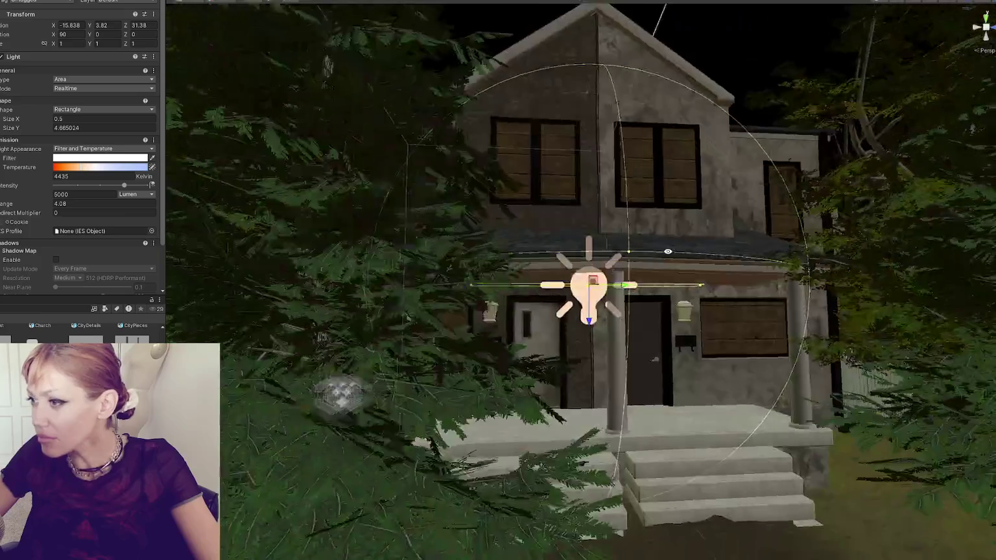
pyautogui.moveTo(668, 251); pyautogui.dragTo(646, 253)
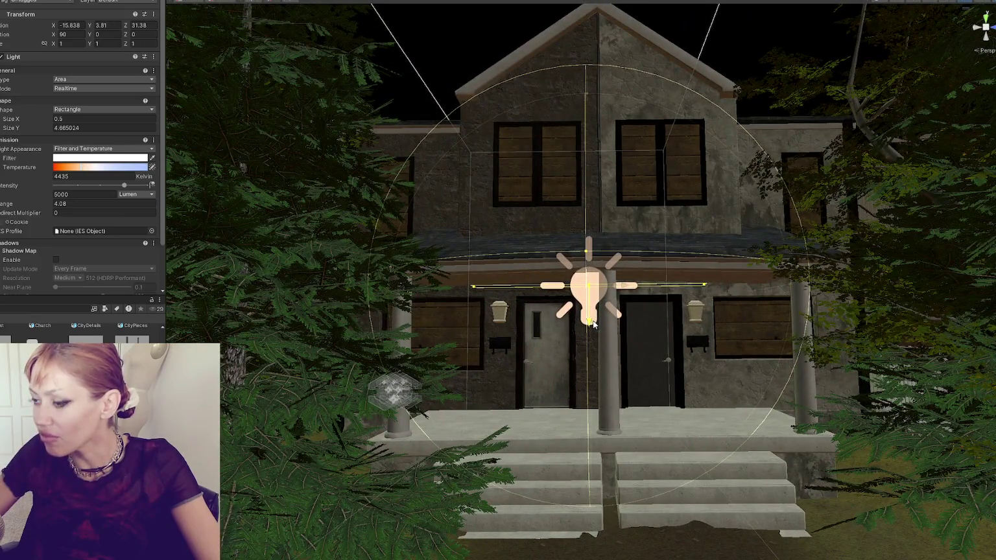
pyautogui.moveTo(592, 325)
pyautogui.mouseDown()
pyautogui.moveTo(330, 239)
pyautogui.moveTo(476, 224)
pyautogui.moveTo(233, 206)
pyautogui.mouseUp()
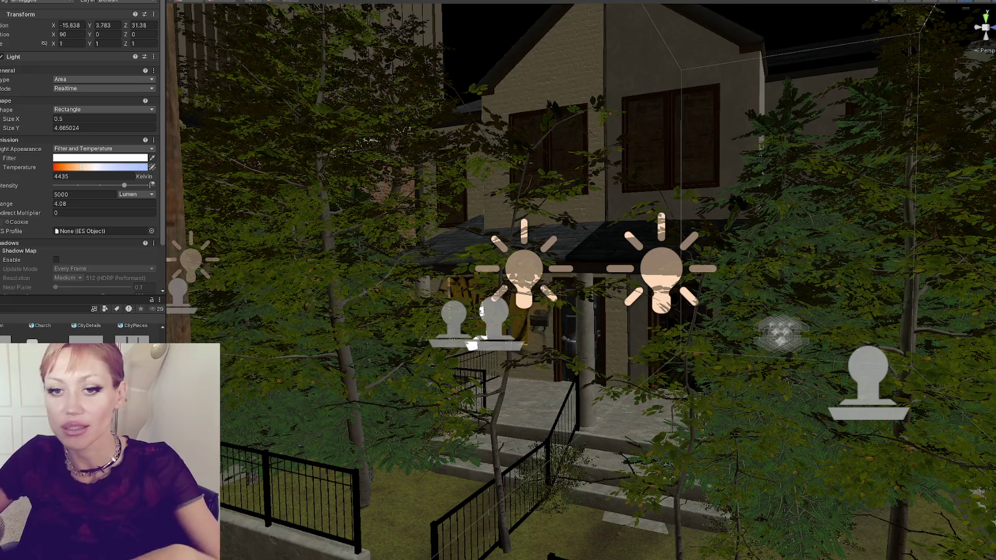
pyautogui.click(523, 269)
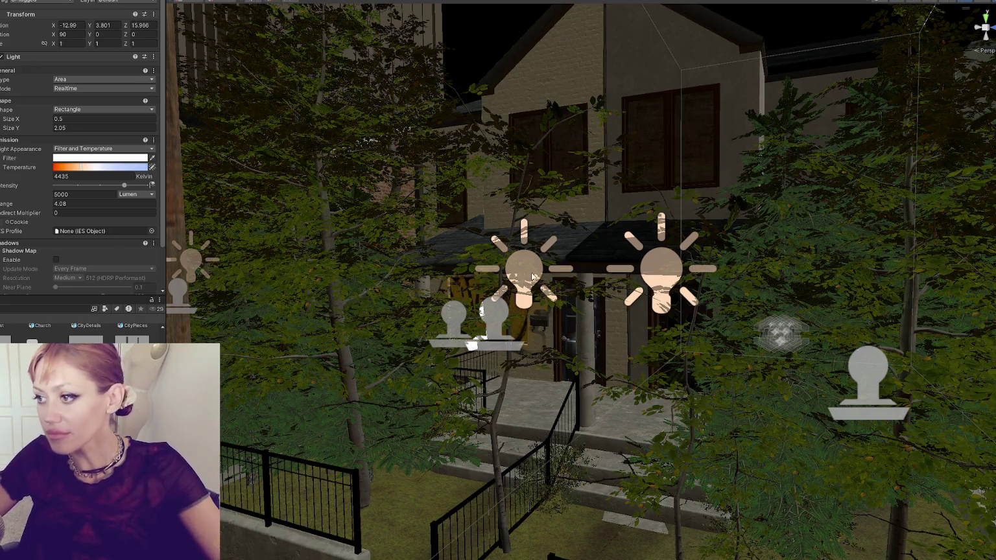
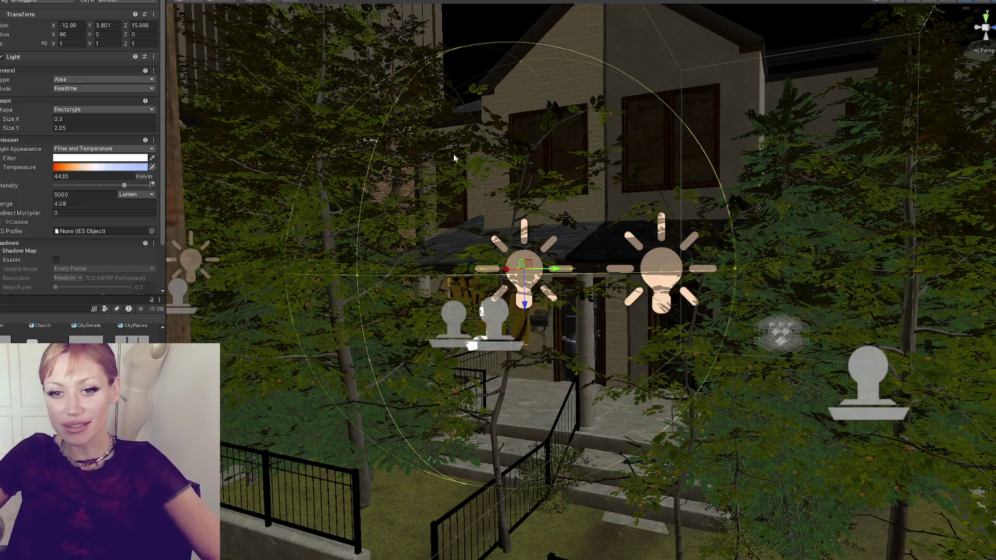
# Step: Exit the house Prefab Mode, dismiss the modified-prefab prompt, and drop a Spawn Item cube onto the road
pyautogui.scroll(-5, 361, 217)
pyautogui.moveTo(412, 227)
pyautogui.mouseDown()
pyautogui.moveTo(496, 210)
pyautogui.moveTo(409, 214)
pyautogui.moveTo(624, 189)
pyautogui.moveTo(364, 253)
pyautogui.moveTo(525, 307)
pyautogui.moveTo(551, 291)
pyautogui.mouseUp()
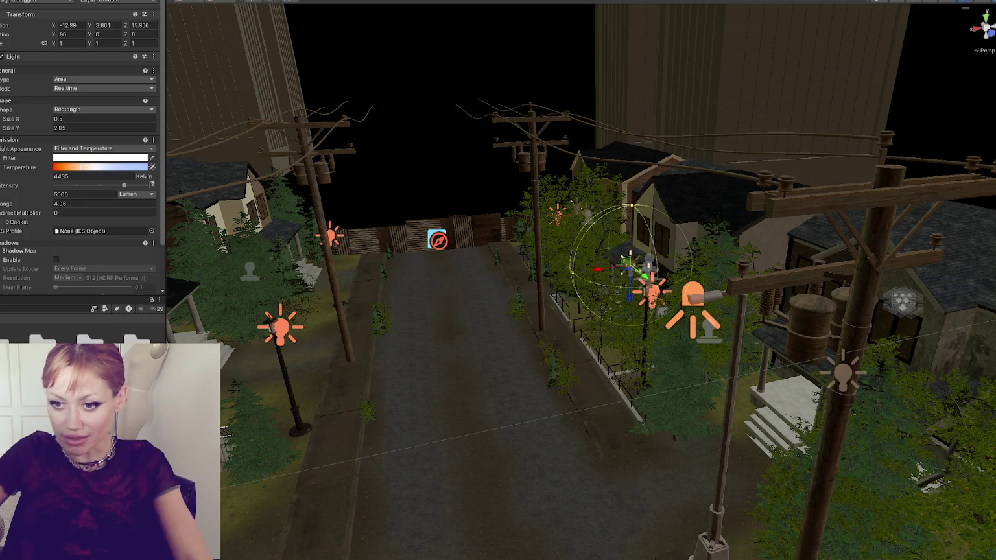
pyautogui.click(451, 165)
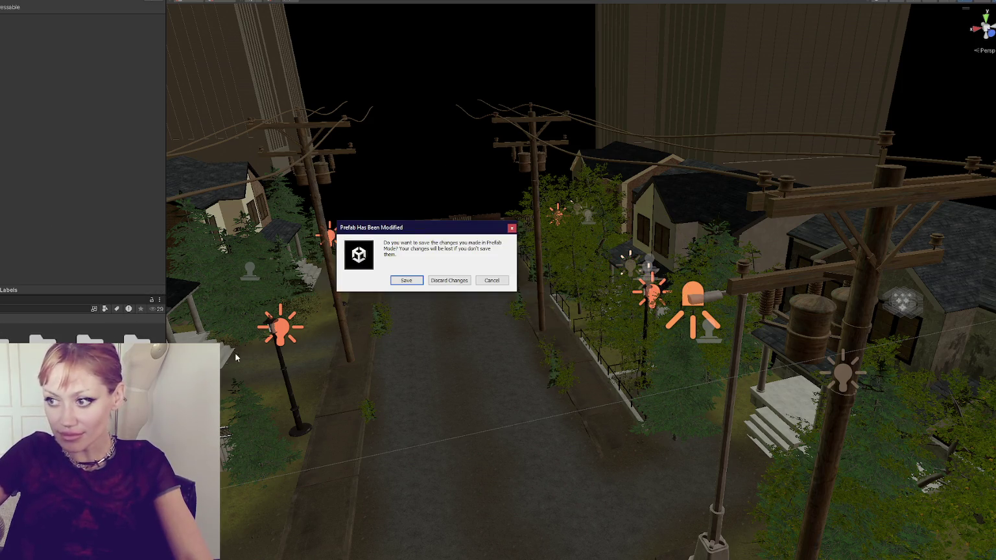
pyautogui.click(496, 280)
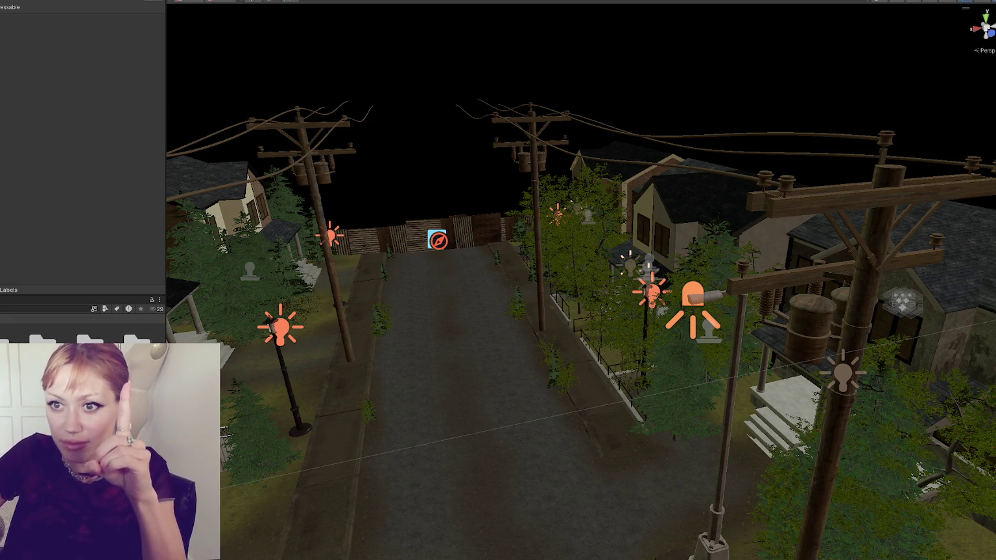
pyautogui.moveTo(91, 340)
pyautogui.mouseDown()
pyautogui.moveTo(460, 322)
pyautogui.moveTo(460, 312)
pyautogui.moveTo(395, 305)
pyautogui.moveTo(547, 281)
pyautogui.moveTo(447, 357)
pyautogui.moveTo(482, 284)
pyautogui.mouseUp()
pyautogui.scroll(3, 445, 318)
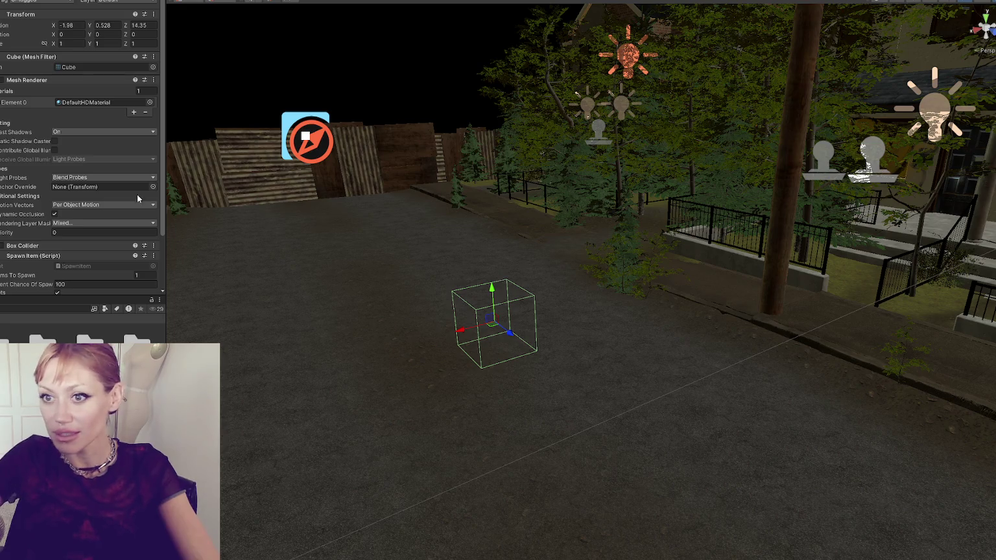
# Step: Frame the spawn cube and lower it onto the road surface
pyautogui.press('f')
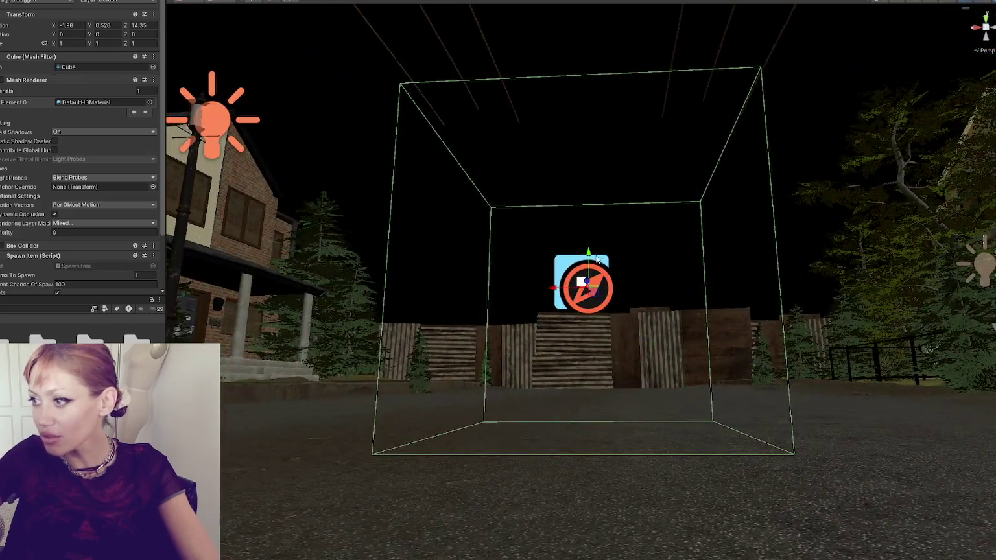
pyautogui.moveTo(589, 259)
pyautogui.mouseDown()
pyautogui.moveTo(591, 409)
pyautogui.moveTo(534, 376)
pyautogui.moveTo(575, 399)
pyautogui.moveTo(591, 423)
pyautogui.moveTo(715, 444)
pyautogui.mouseUp()
pyautogui.moveTo(590, 422); pyautogui.dragTo(589, 416)
pyautogui.scroll(-5, 522, 372)
pyautogui.moveTo(522, 371)
pyautogui.mouseDown()
pyautogui.moveTo(574, 238)
pyautogui.moveTo(573, 326)
pyautogui.moveTo(687, 280)
pyautogui.moveTo(619, 289)
pyautogui.moveTo(785, 506)
pyautogui.moveTo(762, 471)
pyautogui.moveTo(634, 458)
pyautogui.mouseUp()
# Step: Slide the cube across the road and further down the street
pyautogui.press('e')
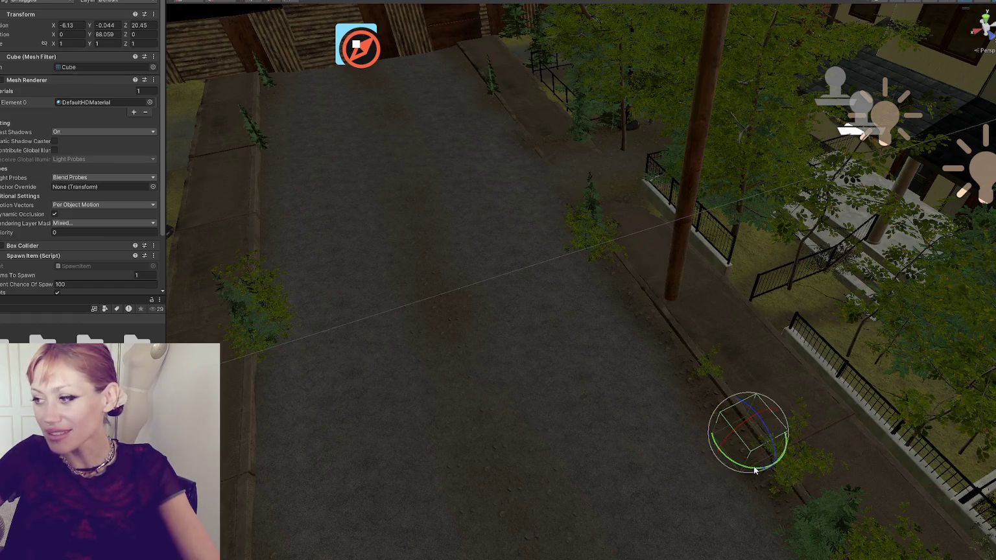
pyautogui.press('f')
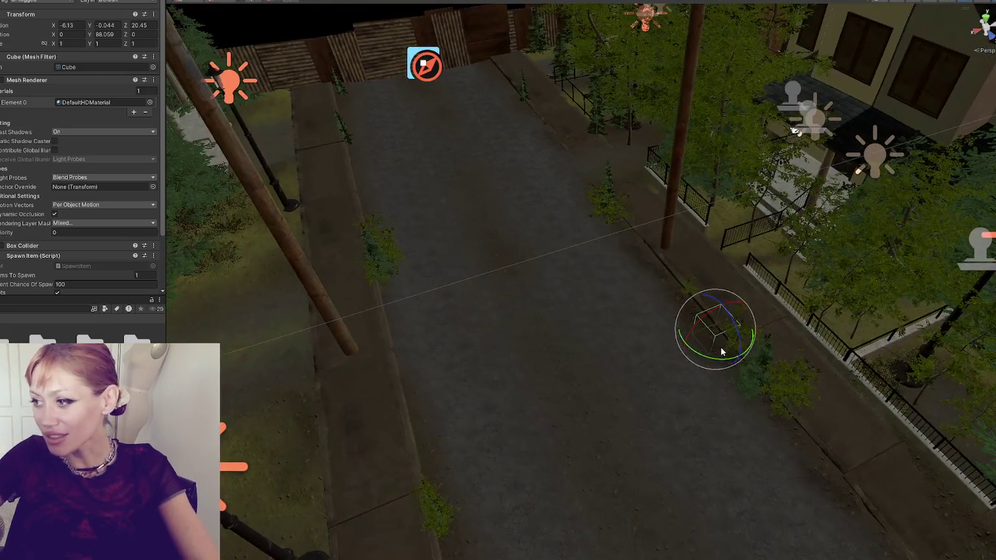
pyautogui.press('w')
pyautogui.moveTo(674, 333)
pyautogui.mouseDown()
pyautogui.moveTo(389, 447)
pyautogui.moveTo(395, 331)
pyautogui.moveTo(383, 144)
pyautogui.moveTo(313, 169)
pyautogui.moveTo(395, 140)
pyautogui.moveTo(526, 124)
pyautogui.moveTo(538, 97)
pyautogui.moveTo(511, 68)
pyautogui.mouseUp()
pyautogui.click(540, 84)
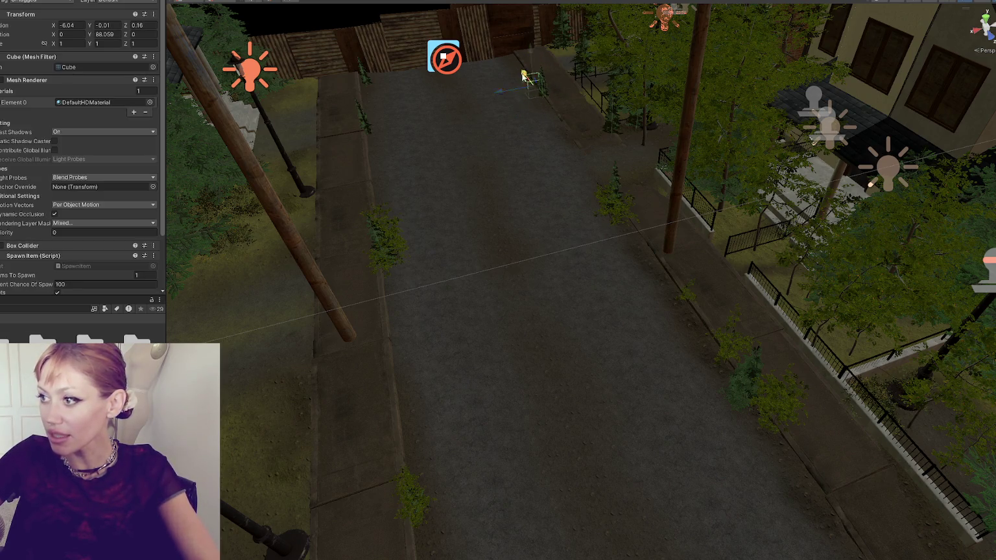
pyautogui.moveTo(506, 92); pyautogui.dragTo(772, 510)
pyautogui.press('f')
pyautogui.moveTo(711, 260)
pyautogui.mouseDown()
pyautogui.moveTo(740, 276)
pyautogui.moveTo(601, 306)
pyautogui.moveTo(622, 311)
pyautogui.mouseUp()
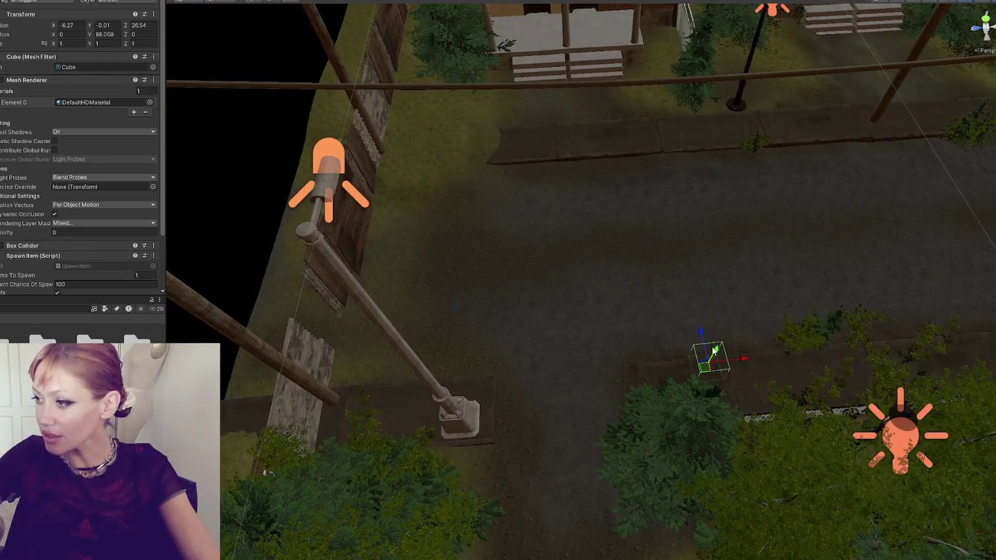
# Step: Turn the cube square to the road and move it toward a house's front yard
pyautogui.moveTo(711, 355)
pyautogui.mouseDown()
pyautogui.moveTo(653, 146)
pyautogui.moveTo(656, 153)
pyautogui.mouseUp()
pyautogui.press('e')
pyautogui.moveTo(666, 188)
pyautogui.mouseDown()
pyautogui.moveTo(776, 167)
pyautogui.moveTo(689, 163)
pyautogui.mouseUp()
pyautogui.press('w')
pyautogui.moveTo(625, 161)
pyautogui.mouseDown()
pyautogui.moveTo(457, 167)
pyautogui.moveTo(480, 157)
pyautogui.moveTo(471, 64)
pyautogui.moveTo(454, 85)
pyautogui.moveTo(469, 86)
pyautogui.mouseUp()
# Step: Raise the cube slightly and move it onto the lawn by the porch stairs and lamp
pyautogui.press('f')
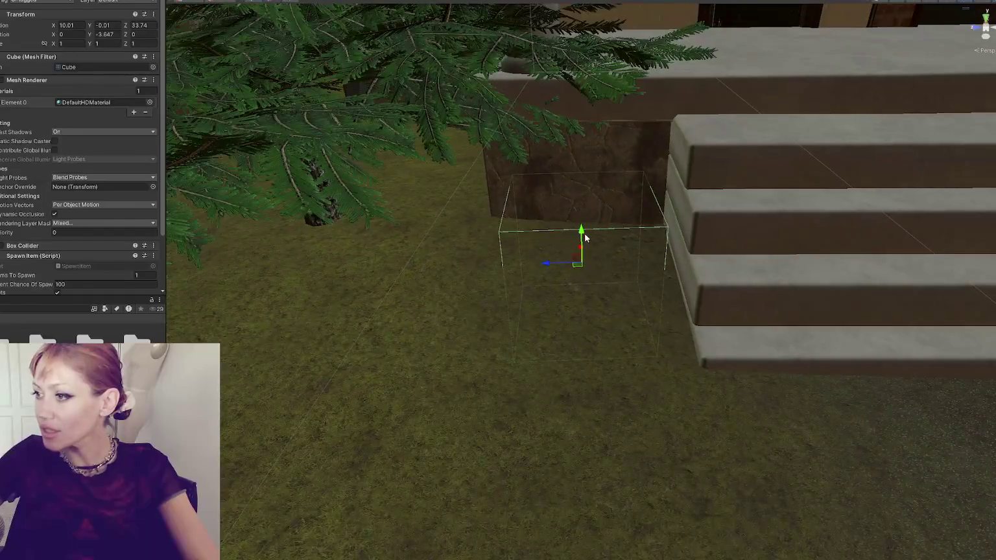
pyautogui.moveTo(582, 229); pyautogui.dragTo(580, 183)
pyautogui.scroll(-5, 581, 184)
pyautogui.moveTo(594, 224)
pyautogui.mouseDown()
pyautogui.moveTo(586, 237)
pyautogui.moveTo(645, 249)
pyautogui.mouseUp()
pyautogui.scroll(-3, 582, 232)
pyautogui.scroll(-8, 570, 253)
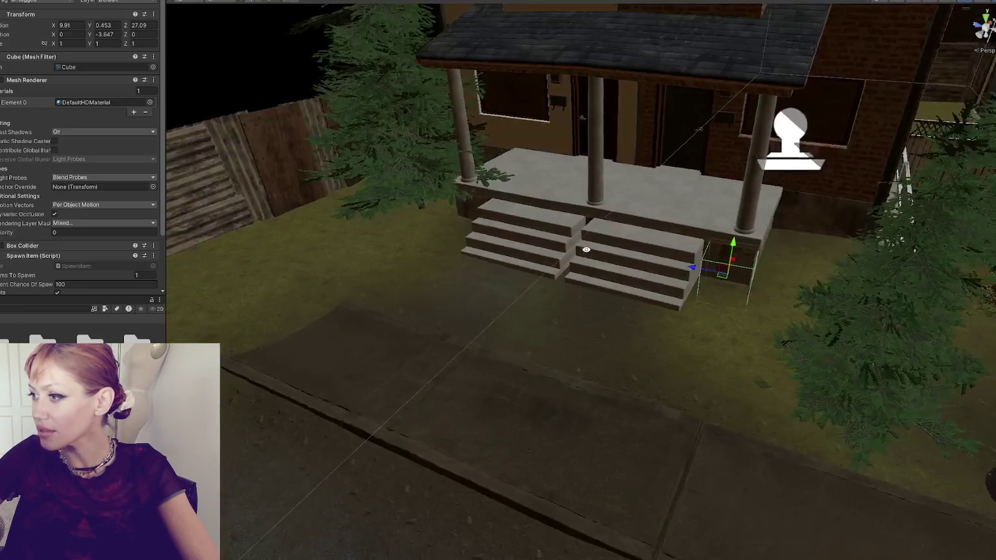
pyautogui.moveTo(726, 275)
pyautogui.mouseDown()
pyautogui.moveTo(764, 284)
pyautogui.moveTo(801, 212)
pyautogui.moveTo(425, 240)
pyautogui.moveTo(632, 237)
pyautogui.moveTo(633, 223)
pyautogui.mouseUp()
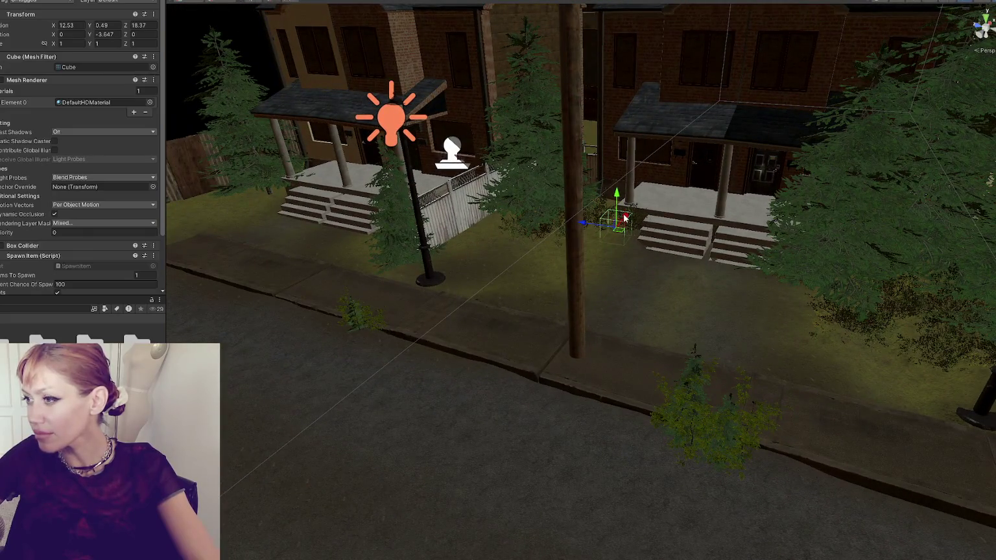
pyautogui.moveTo(634, 223); pyautogui.dragTo(606, 213)
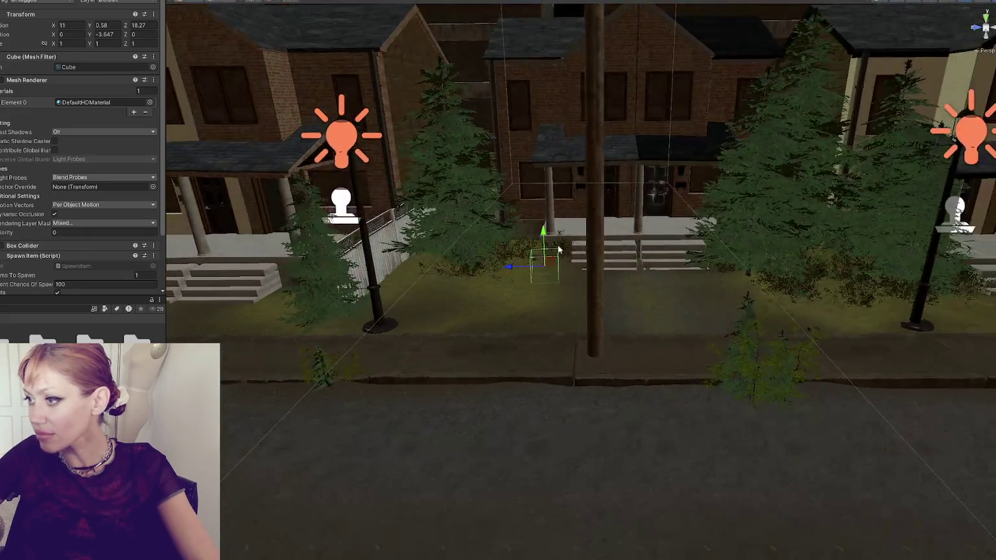
pyautogui.moveTo(512, 268); pyautogui.dragTo(496, 266)
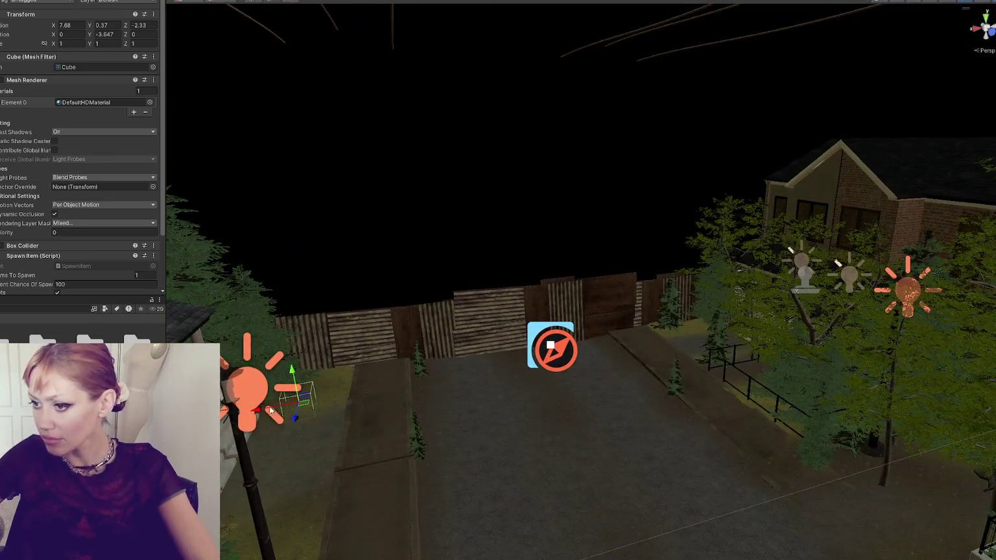
# Step: Settle the cube in the fenced yard near the porch at X -13.957, Y 1.075, Z 20.245
pyautogui.moveTo(331, 409)
pyautogui.mouseDown()
pyautogui.moveTo(674, 354)
pyautogui.moveTo(483, 310)
pyautogui.moveTo(726, 307)
pyautogui.moveTo(716, 272)
pyautogui.moveTo(746, 266)
pyautogui.moveTo(744, 280)
pyautogui.mouseUp()
pyautogui.press('f')
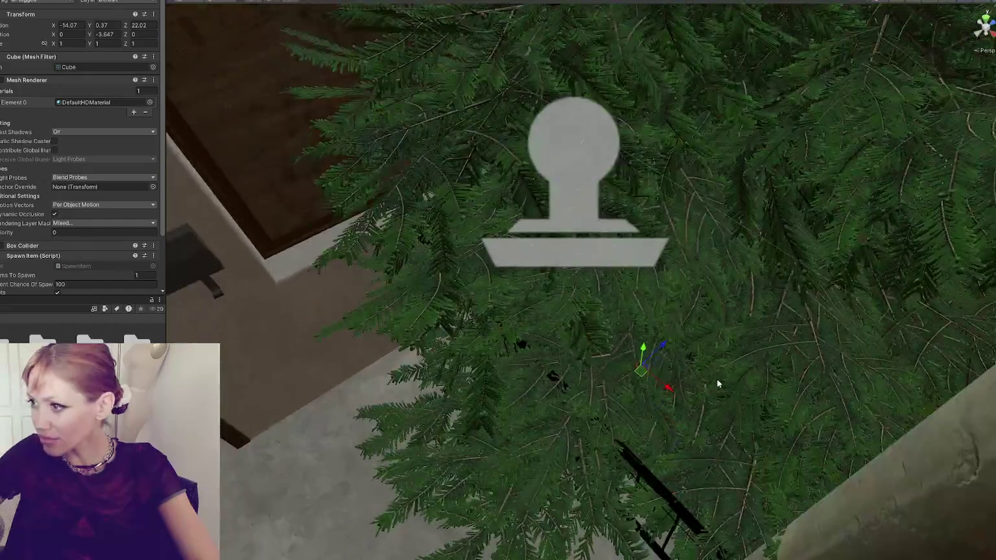
pyautogui.scroll(-5, 652, 330)
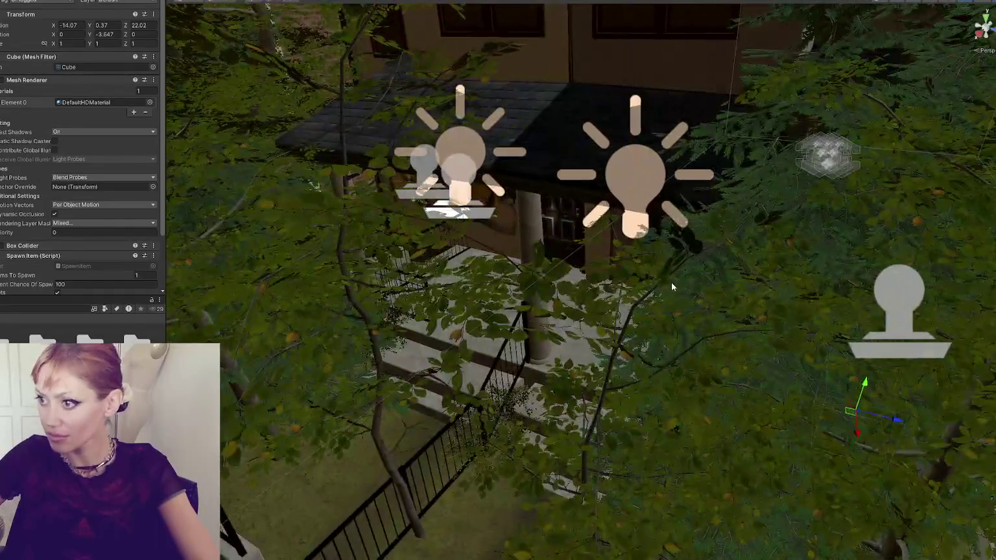
pyautogui.moveTo(886, 417)
pyautogui.mouseDown()
pyautogui.moveTo(674, 381)
pyautogui.moveTo(587, 354)
pyautogui.moveTo(565, 329)
pyautogui.moveTo(705, 309)
pyautogui.moveTo(700, 345)
pyautogui.moveTo(651, 346)
pyautogui.mouseUp()
pyautogui.scroll(10, 703, 312)
pyautogui.scroll(-10, 697, 324)
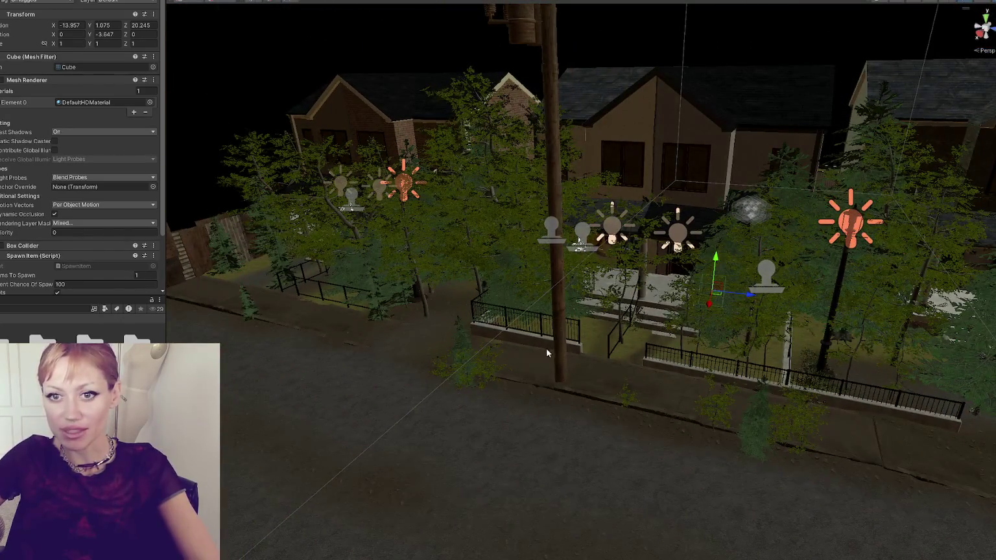
pyautogui.moveTo(448, 354); pyautogui.dragTo(576, 346)
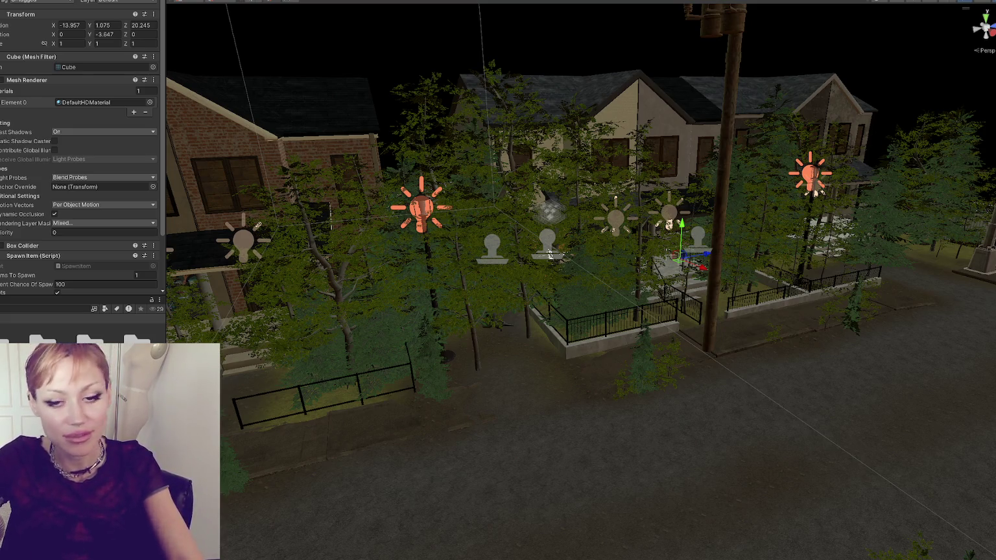
pyautogui.click(219, 224)
pyautogui.moveTo(219, 224)
pyautogui.mouseDown()
pyautogui.moveTo(723, 224)
pyautogui.moveTo(584, 272)
pyautogui.moveTo(409, 369)
pyautogui.mouseUp()
# Step: Lower the beech tree slightly into the ground
pyautogui.click(351, 394)
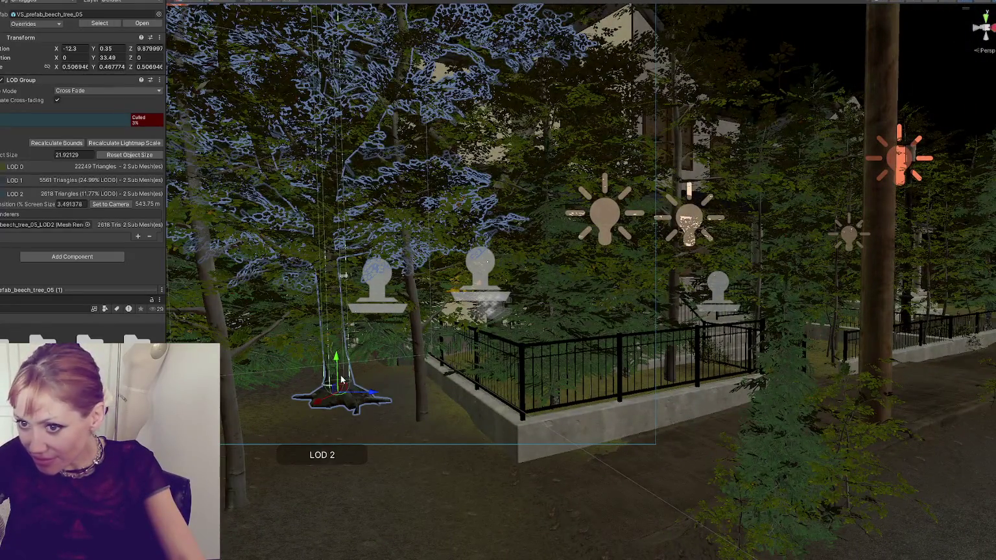
pyautogui.moveTo(334, 357); pyautogui.dragTo(329, 378)
pyautogui.press('f')
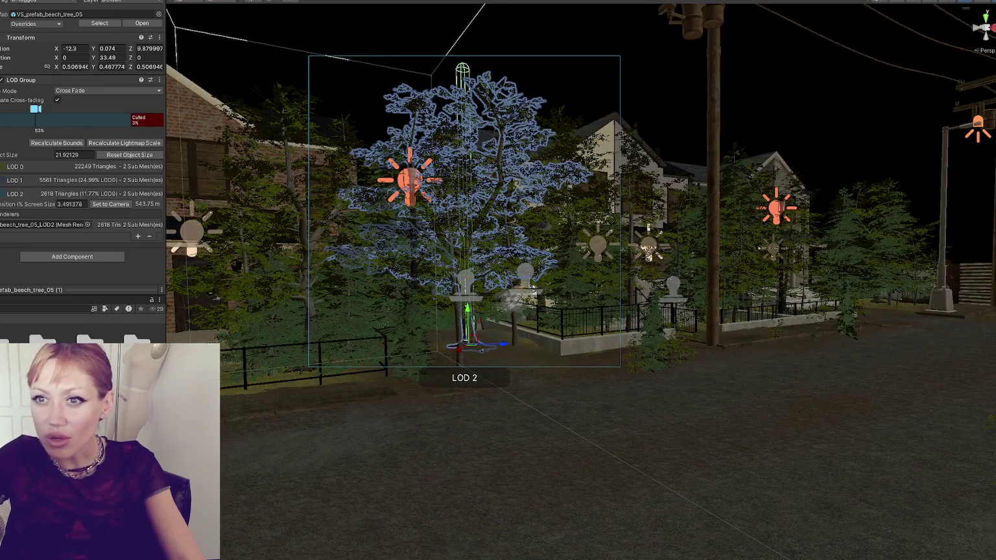
# Step: Set a spawn cube's Percent Chance Of Spawn to 20
pyautogui.click(674, 361)
pyautogui.scroll(-2, 61, 122)
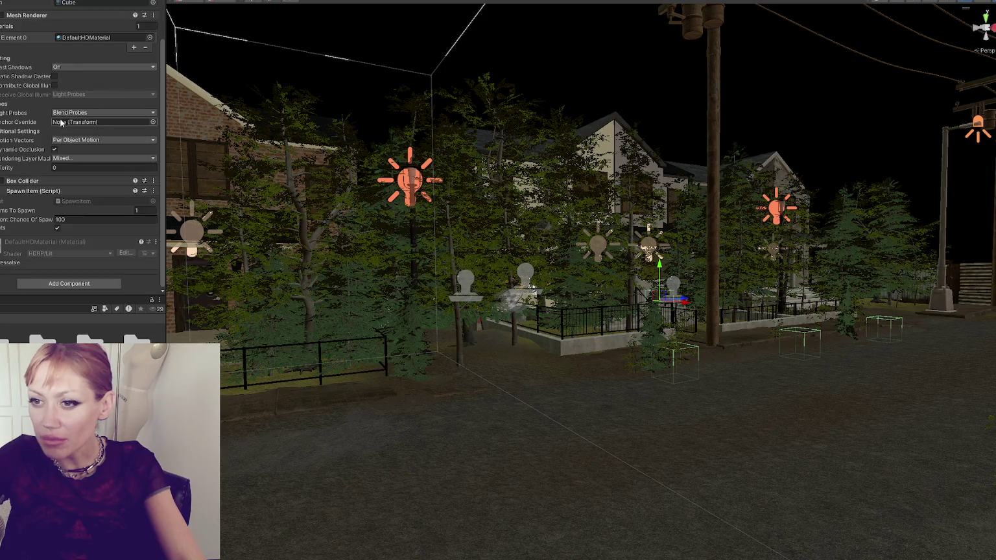
pyautogui.click(62, 219)
pyautogui.write('20')
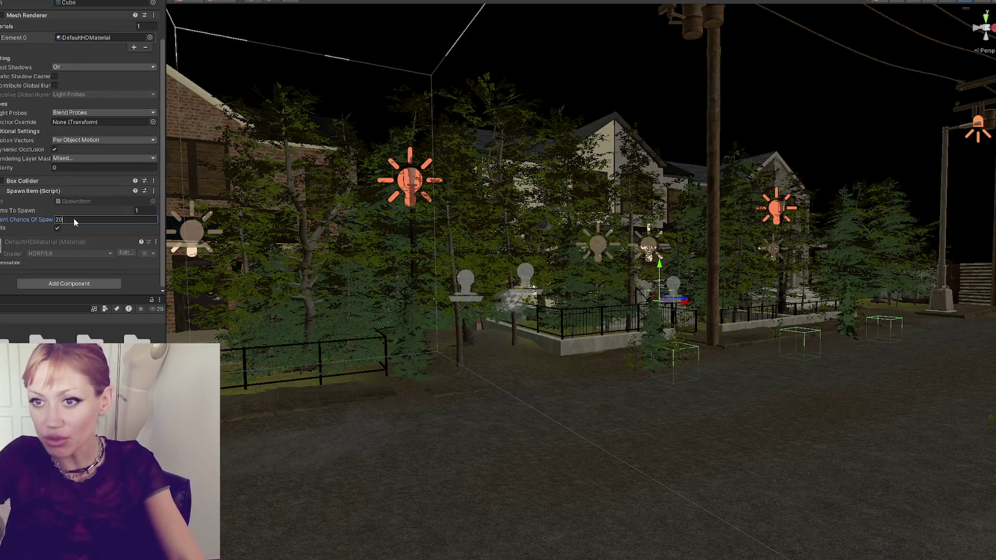
pyautogui.press('Return')
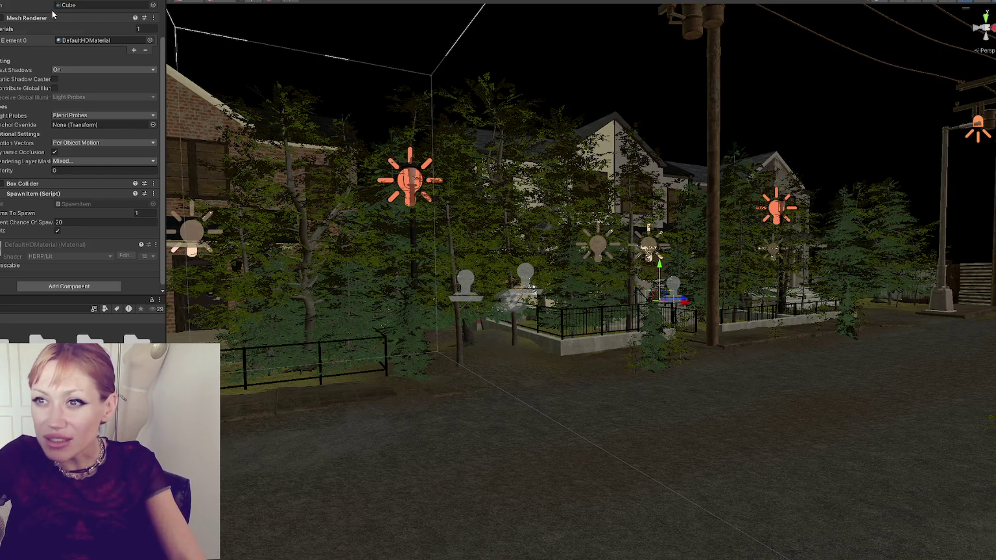
pyautogui.scroll(3, 52, 13)
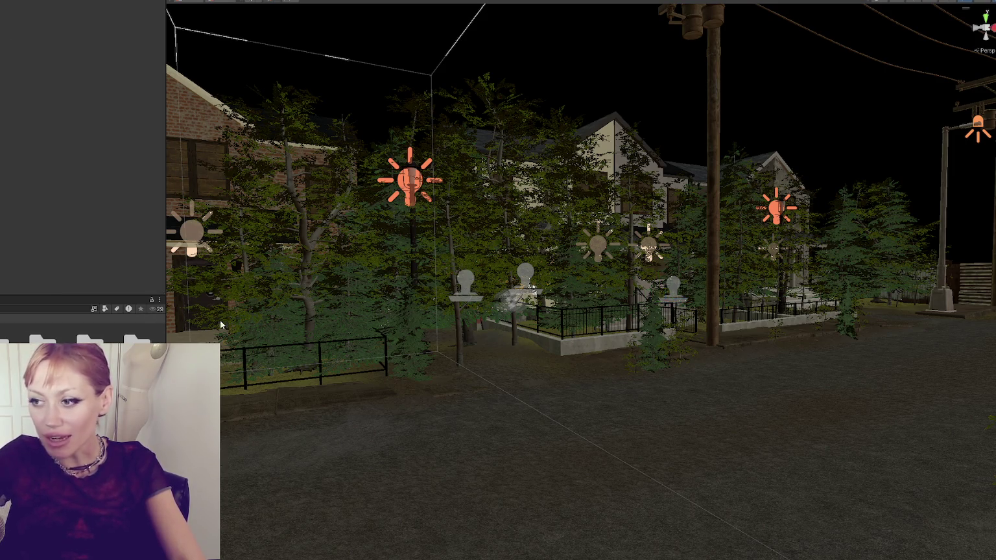
# Step: Shrink the beech tree beside the house
pyautogui.scroll(5, 457, 343)
pyautogui.scroll(10, 458, 343)
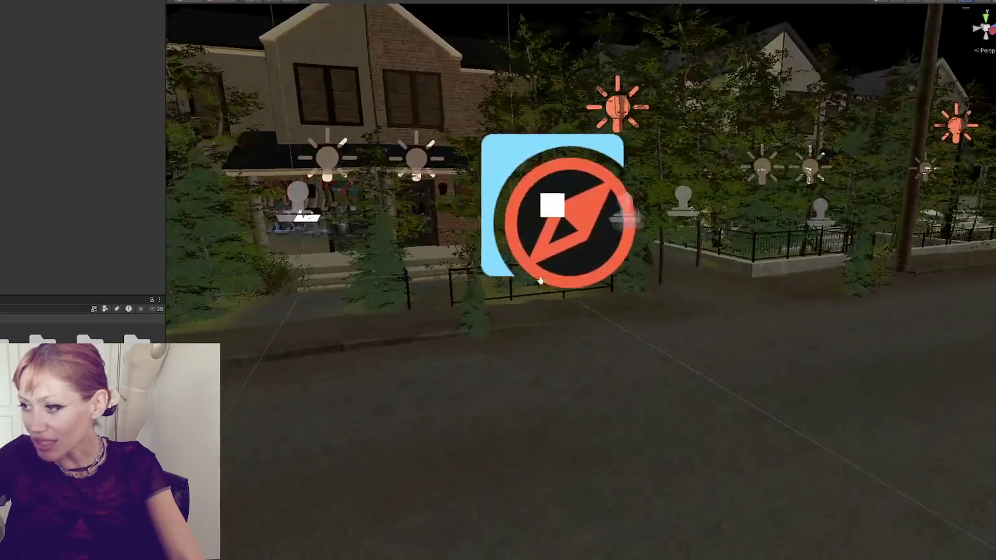
pyautogui.scroll(-8, 443, 296)
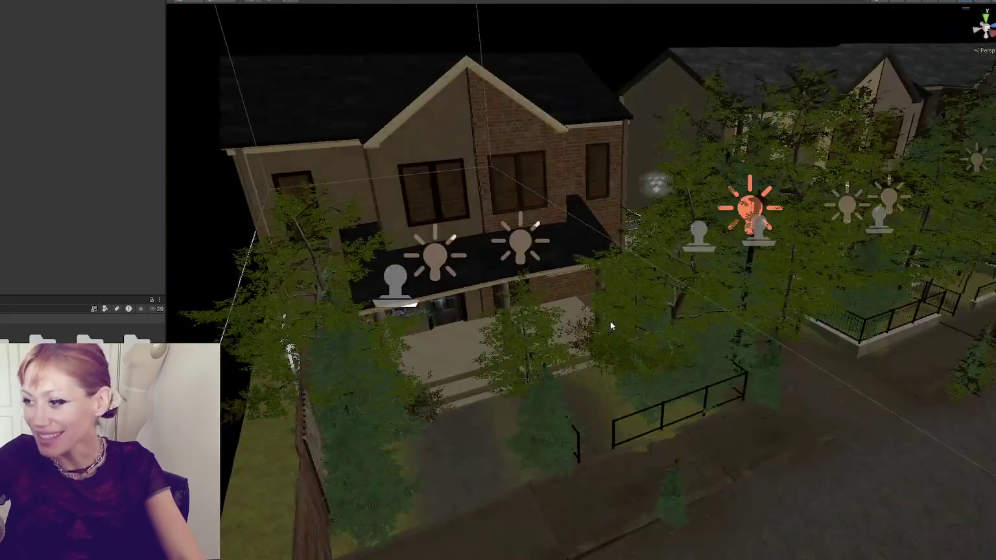
pyautogui.moveTo(610, 326)
pyautogui.mouseDown()
pyautogui.moveTo(695, 264)
pyautogui.moveTo(574, 230)
pyautogui.mouseUp()
pyautogui.click(500, 234)
pyautogui.scroll(5, 583, 260)
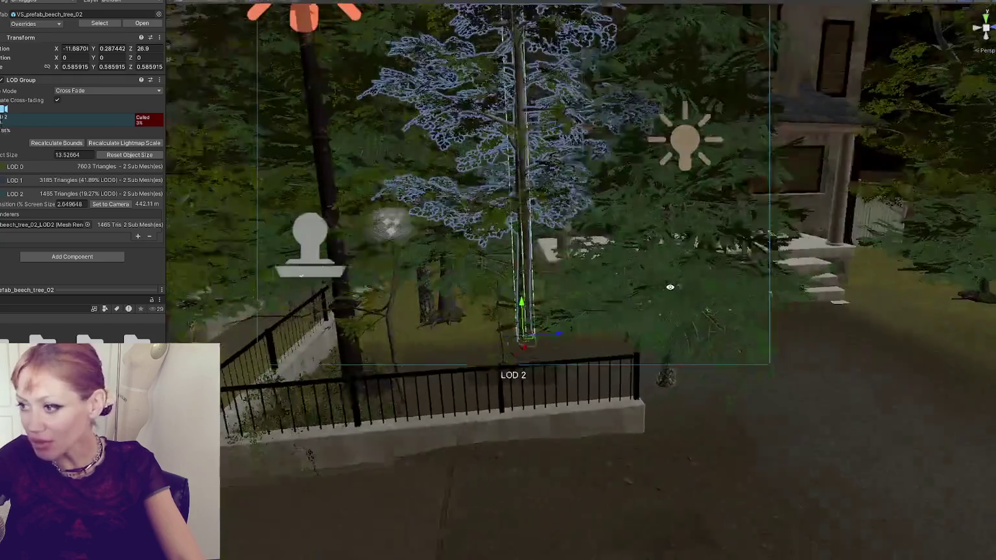
pyautogui.moveTo(669, 287)
pyautogui.mouseDown()
pyautogui.moveTo(512, 338)
pyautogui.moveTo(510, 320)
pyautogui.moveTo(516, 350)
pyautogui.moveTo(483, 363)
pyautogui.moveTo(649, 311)
pyautogui.moveTo(801, 286)
pyautogui.moveTo(456, 277)
pyautogui.mouseUp()
pyautogui.scroll(-3, 483, 363)
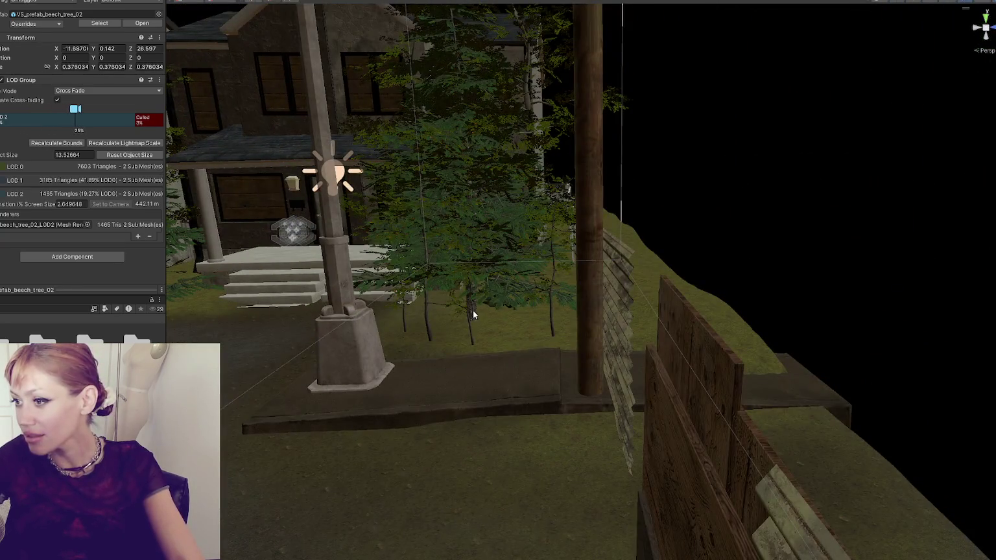
# Step: Shrink the neighbouring fir tree slightly
pyautogui.click(471, 327)
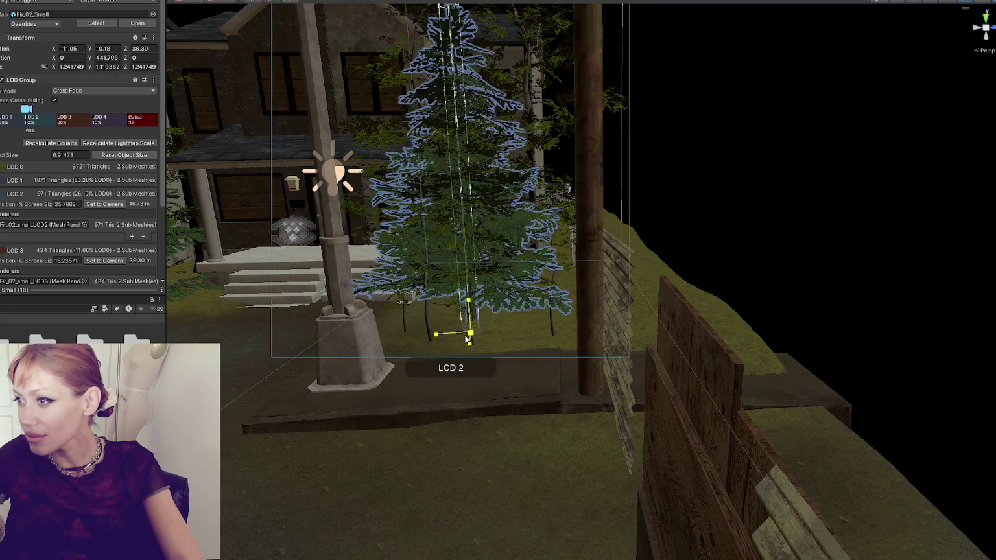
pyautogui.scroll(-5, 467, 338)
pyautogui.click(836, 227)
pyautogui.scroll(3, 760, 285)
pyautogui.moveTo(760, 286)
pyautogui.mouseDown()
pyautogui.moveTo(584, 298)
pyautogui.moveTo(543, 278)
pyautogui.moveTo(514, 285)
pyautogui.mouseUp()
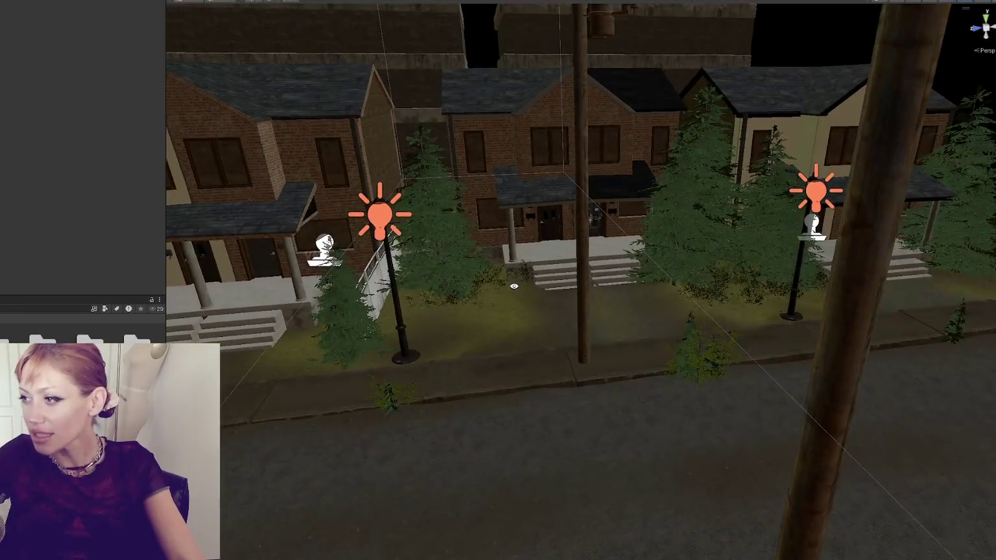
pyautogui.click(681, 253)
pyautogui.press('f')
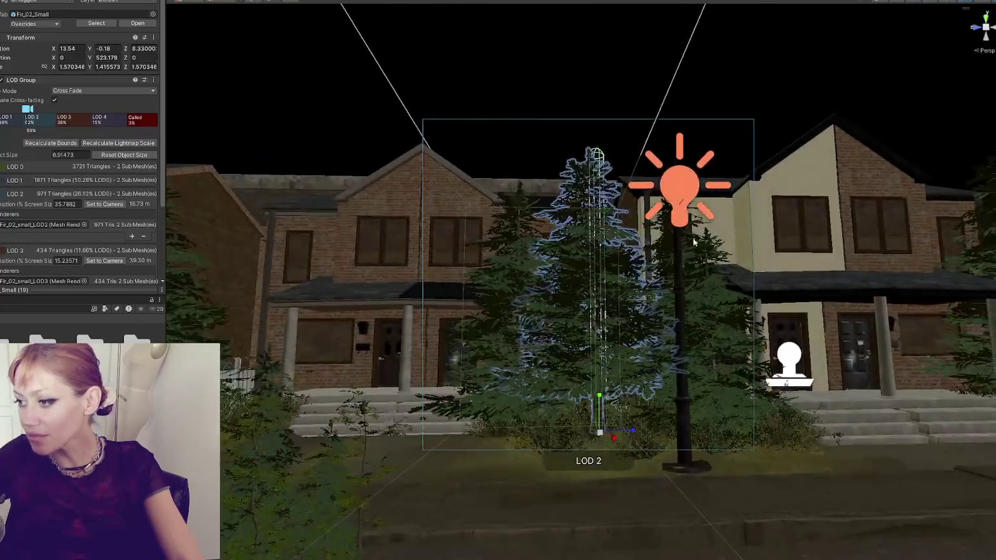
pyautogui.click(517, 410)
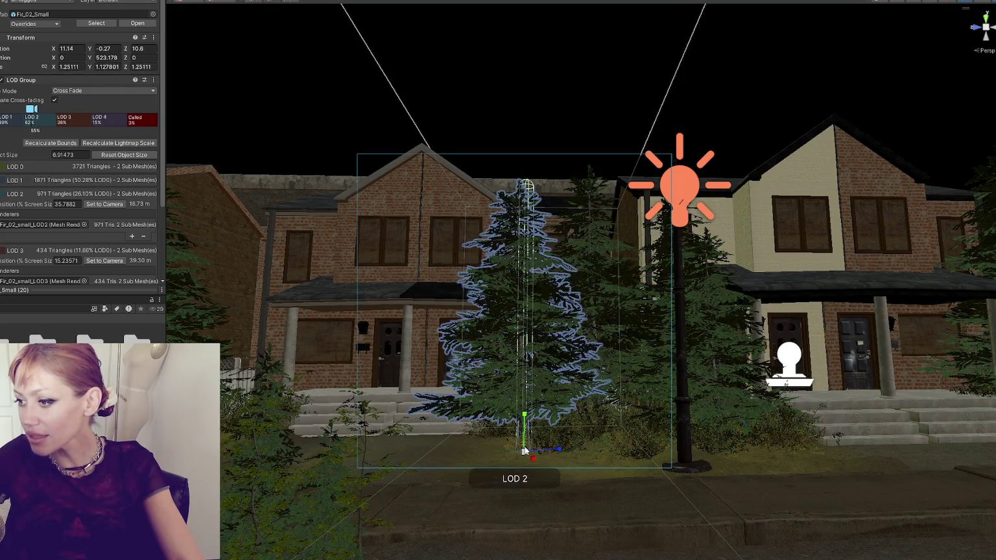
pyautogui.moveTo(523, 451); pyautogui.dragTo(512, 457)
pyautogui.scroll(-5, 584, 291)
pyautogui.scroll(3, 662, 277)
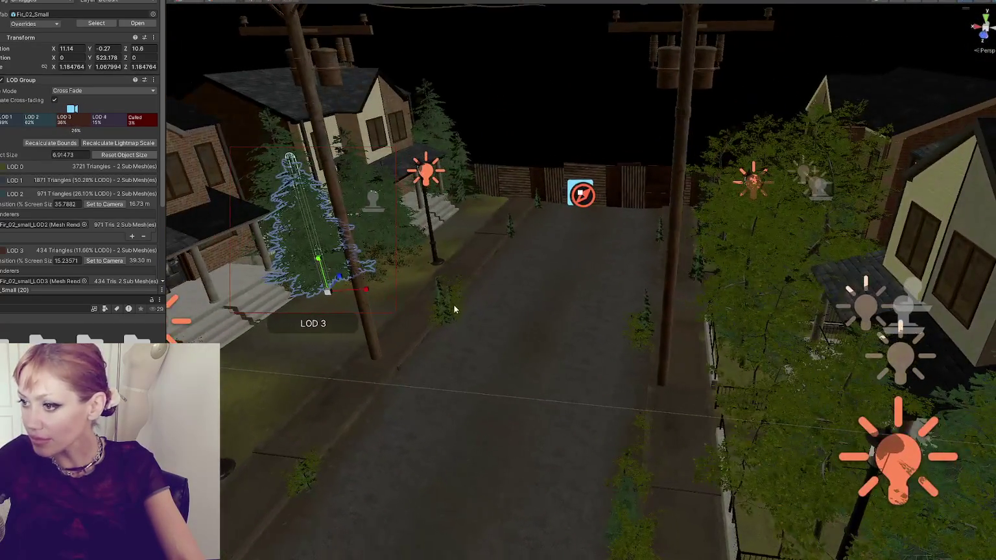
# Step: Move the small beech sapling up the road onto the curb
pyautogui.click(443, 320)
pyautogui.click(454, 321)
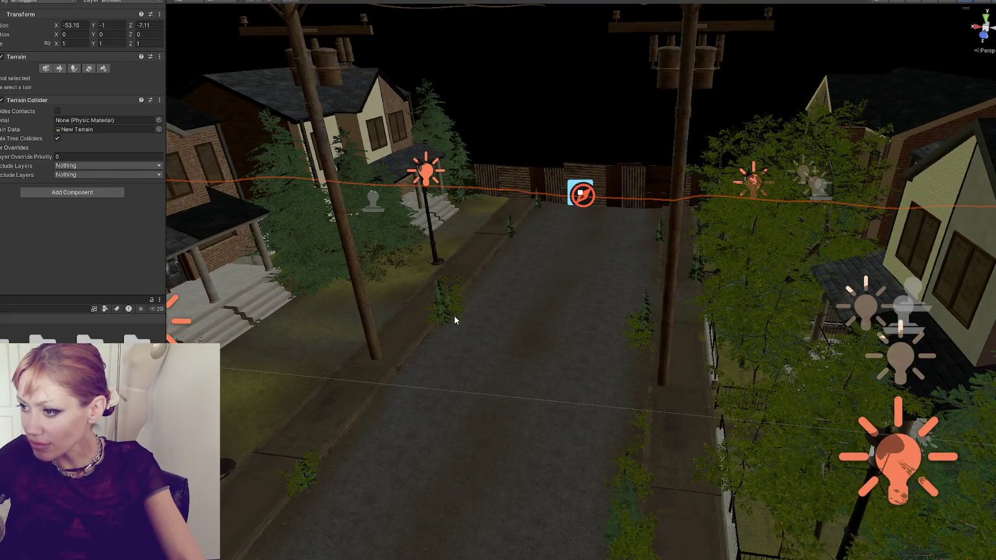
pyautogui.click(454, 319)
pyautogui.moveTo(453, 319); pyautogui.dragTo(549, 235)
pyautogui.press('f')
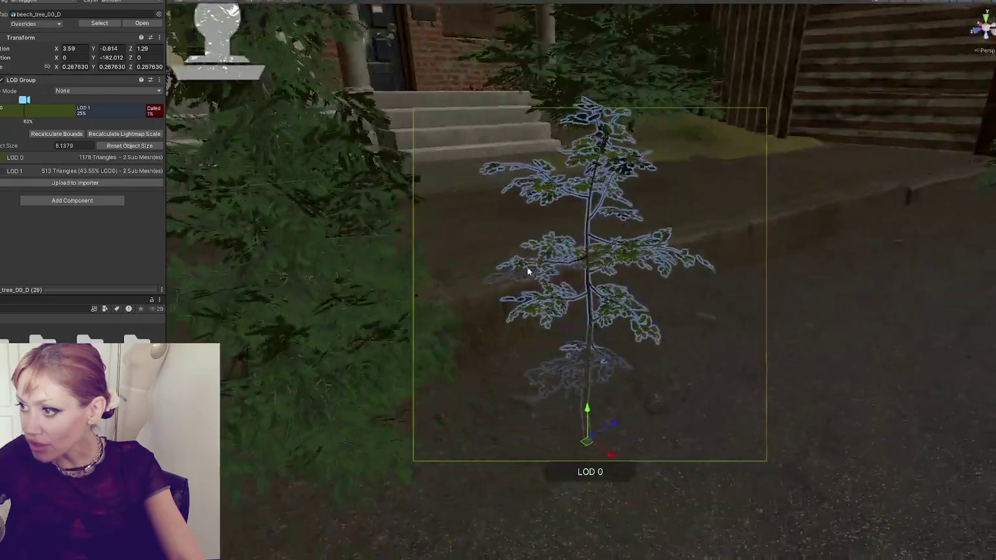
pyautogui.scroll(-3, 528, 272)
pyautogui.moveTo(587, 360)
pyautogui.mouseDown()
pyautogui.moveTo(593, 341)
pyautogui.moveTo(602, 346)
pyautogui.moveTo(533, 382)
pyautogui.moveTo(568, 379)
pyautogui.moveTo(573, 342)
pyautogui.moveTo(452, 351)
pyautogui.moveTo(441, 376)
pyautogui.moveTo(359, 386)
pyautogui.moveTo(356, 367)
pyautogui.moveTo(544, 249)
pyautogui.moveTo(687, 305)
pyautogui.moveTo(491, 218)
pyautogui.moveTo(440, 373)
pyautogui.mouseUp()
pyautogui.press('e')
pyautogui.press('w')
# Step: Duplicate the beech sapling and position the copy along the curb beside the fence
pyautogui.hotkey('ctrl', 'd')
pyautogui.moveTo(389, 422)
pyautogui.mouseDown()
pyautogui.moveTo(697, 218)
pyautogui.moveTo(646, 294)
pyautogui.mouseUp()
pyautogui.press('f')
pyautogui.moveTo(597, 348)
pyautogui.mouseDown()
pyautogui.moveTo(657, 362)
pyautogui.moveTo(700, 326)
pyautogui.moveTo(707, 289)
pyautogui.moveTo(678, 349)
pyautogui.moveTo(719, 384)
pyautogui.moveTo(639, 378)
pyautogui.moveTo(623, 343)
pyautogui.moveTo(583, 344)
pyautogui.mouseUp()
pyautogui.moveTo(483, 365)
pyautogui.mouseDown()
pyautogui.moveTo(645, 391)
pyautogui.moveTo(596, 348)
pyautogui.moveTo(596, 363)
pyautogui.moveTo(536, 396)
pyautogui.moveTo(600, 383)
pyautogui.moveTo(629, 356)
pyautogui.moveTo(507, 338)
pyautogui.moveTo(740, 251)
pyautogui.moveTo(698, 267)
pyautogui.moveTo(813, 256)
pyautogui.moveTo(710, 258)
pyautogui.moveTo(660, 285)
pyautogui.moveTo(509, 260)
pyautogui.moveTo(495, 287)
pyautogui.mouseUp()
pyautogui.press('e')
pyautogui.press('r')
pyautogui.click(698, 267)
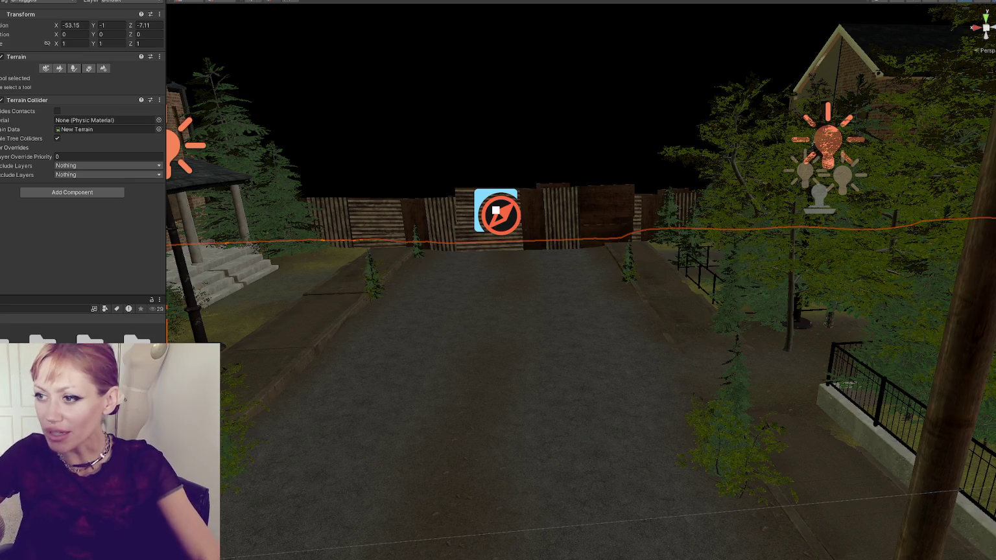
pyautogui.scroll(-2, 547, 83)
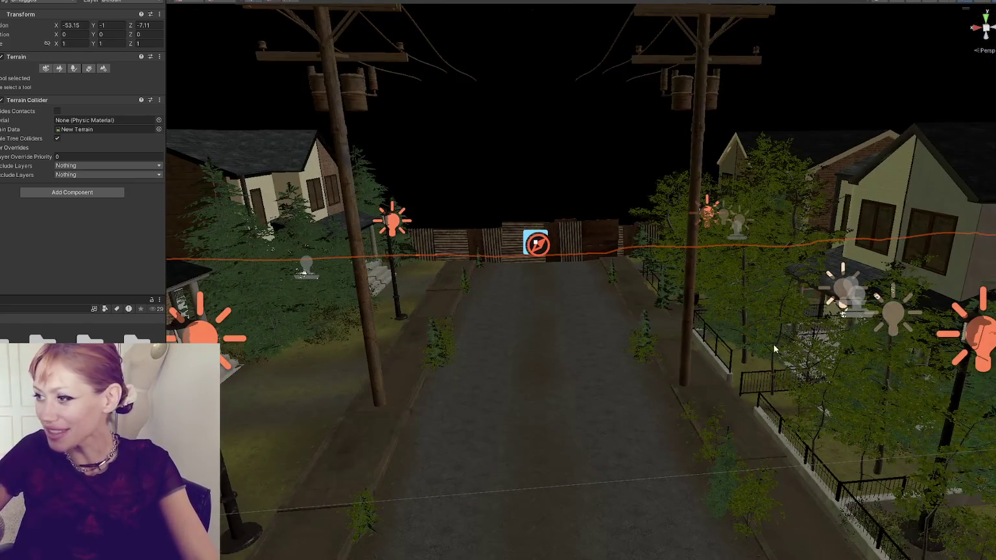
# Step: Shrink the yard beech and the taller beech by the house, turning the latter around its trunk
pyautogui.click(745, 358)
pyautogui.moveTo(743, 374)
pyautogui.mouseDown()
pyautogui.moveTo(719, 372)
pyautogui.moveTo(880, 358)
pyautogui.moveTo(786, 310)
pyautogui.mouseUp()
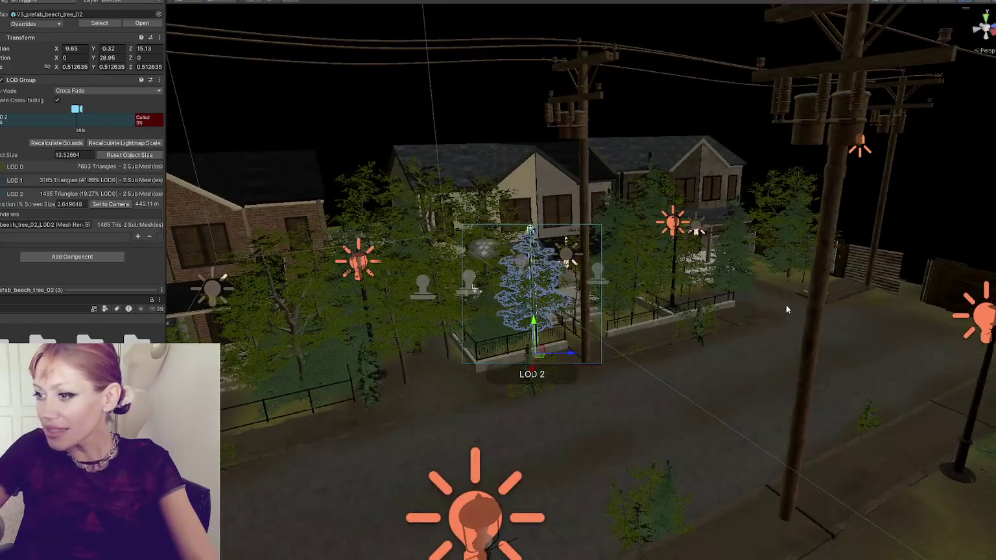
pyautogui.click(302, 365)
pyautogui.press('f')
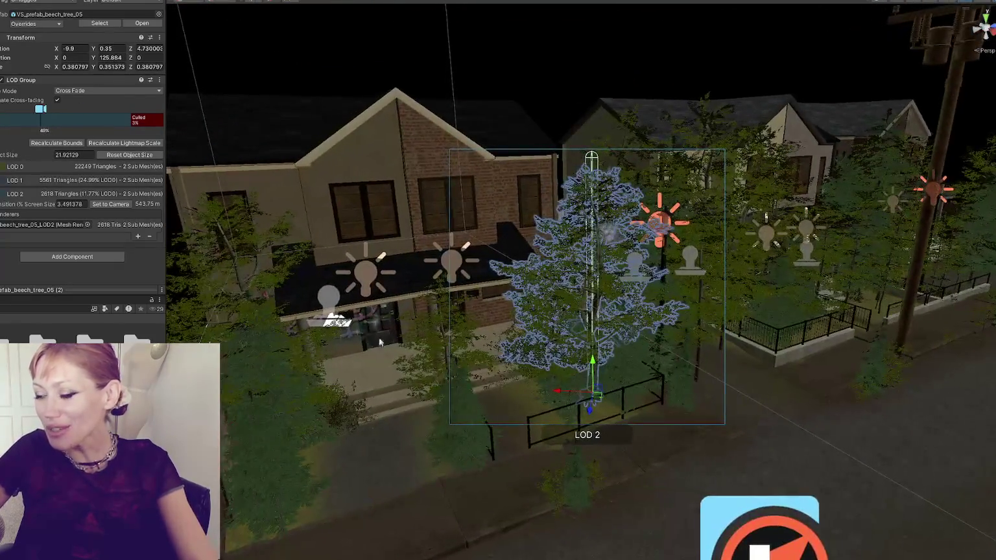
pyautogui.moveTo(597, 409)
pyautogui.mouseDown()
pyautogui.moveTo(586, 419)
pyautogui.moveTo(607, 340)
pyautogui.mouseUp()
pyautogui.press('f')
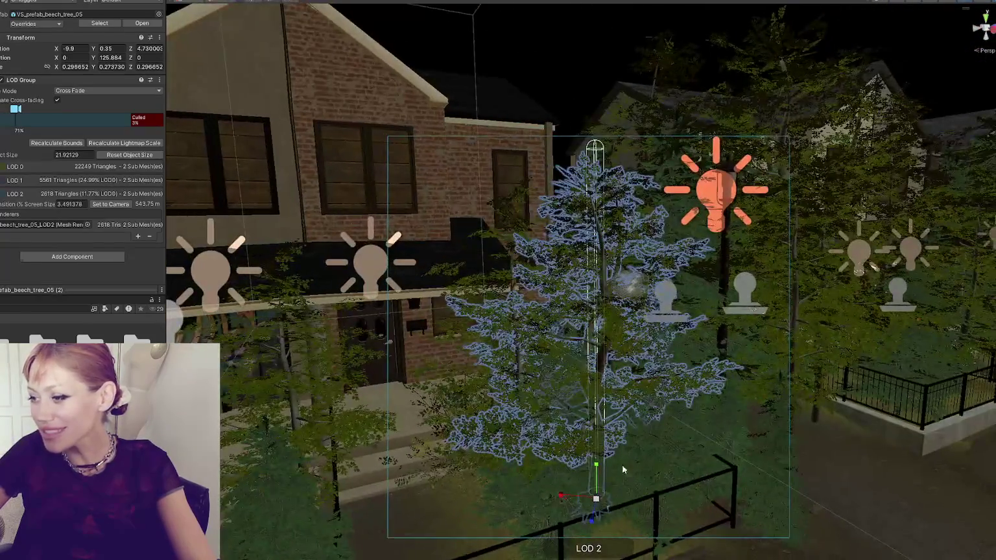
pyautogui.moveTo(613, 520)
pyautogui.mouseDown()
pyautogui.moveTo(655, 499)
pyautogui.moveTo(599, 503)
pyautogui.moveTo(595, 477)
pyautogui.moveTo(597, 512)
pyautogui.moveTo(680, 526)
pyautogui.moveTo(694, 542)
pyautogui.mouseUp()
pyautogui.press('r')
pyautogui.moveTo(600, 499)
pyautogui.mouseDown()
pyautogui.moveTo(590, 479)
pyautogui.moveTo(616, 511)
pyautogui.moveTo(564, 442)
pyautogui.moveTo(678, 415)
pyautogui.moveTo(454, 421)
pyautogui.mouseUp()
# Step: Scale down the small fir tree in the front yard
pyautogui.click(399, 421)
pyautogui.moveTo(628, 440); pyautogui.dragTo(619, 428)
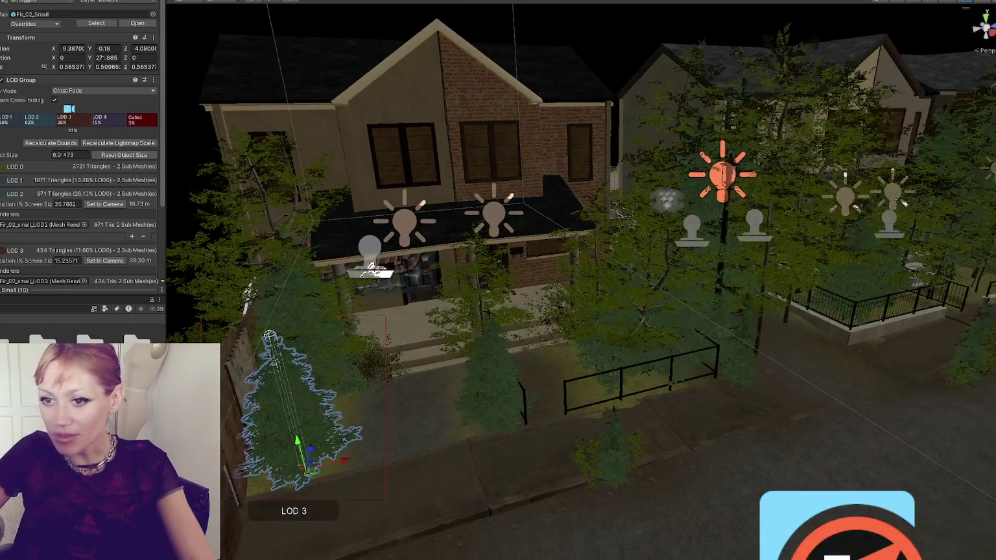
pyautogui.moveTo(349, 466)
pyautogui.mouseDown()
pyautogui.moveTo(358, 422)
pyautogui.moveTo(573, 388)
pyautogui.moveTo(422, 340)
pyautogui.moveTo(470, 375)
pyautogui.mouseUp()
pyautogui.press('r')
pyautogui.moveTo(560, 431)
pyautogui.mouseDown()
pyautogui.moveTo(643, 440)
pyautogui.moveTo(678, 364)
pyautogui.moveTo(430, 387)
pyautogui.mouseUp()
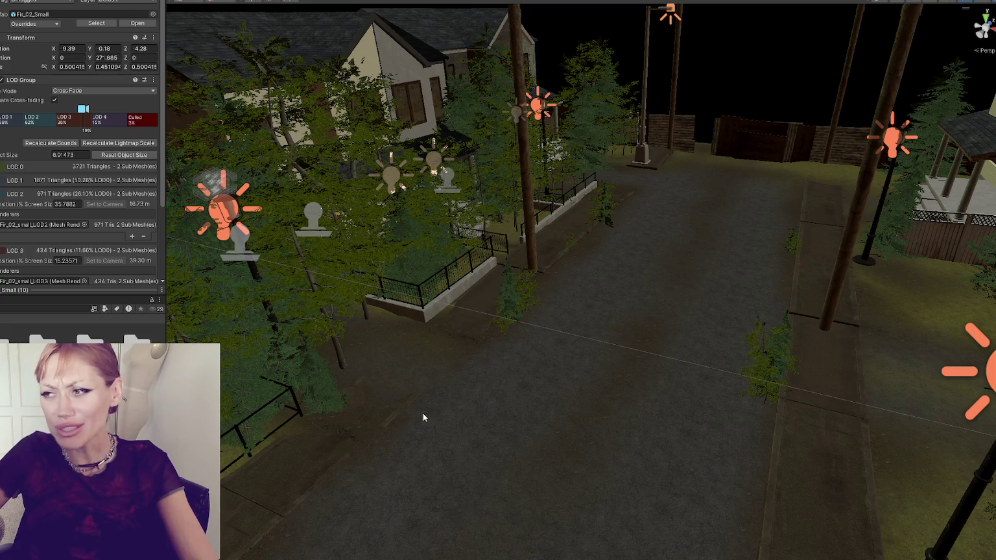
# Step: Lower Sidewalk1 just below ground level, then inspect Sidewalk2 alongside it
pyautogui.click(796, 315)
pyautogui.press('f')
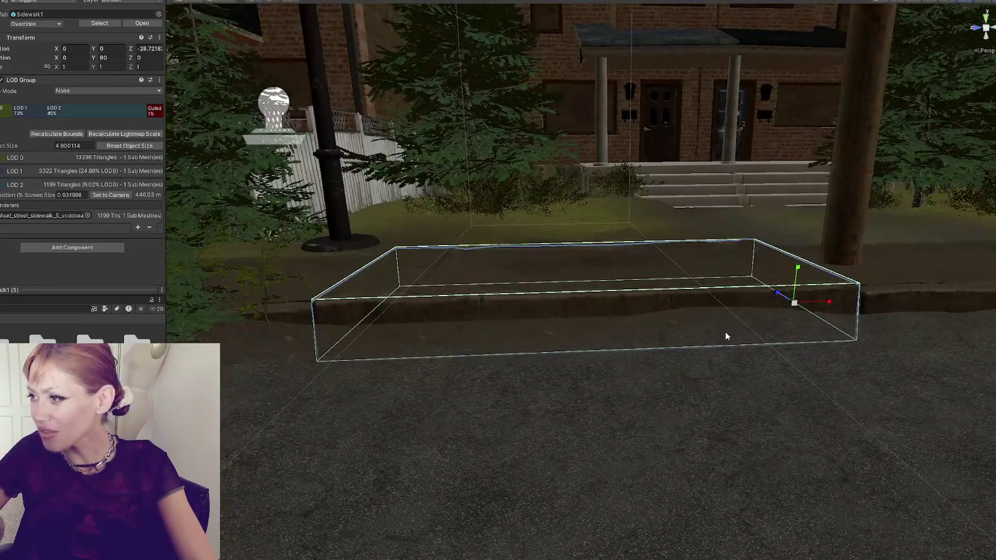
pyautogui.moveTo(794, 288); pyautogui.dragTo(795, 275)
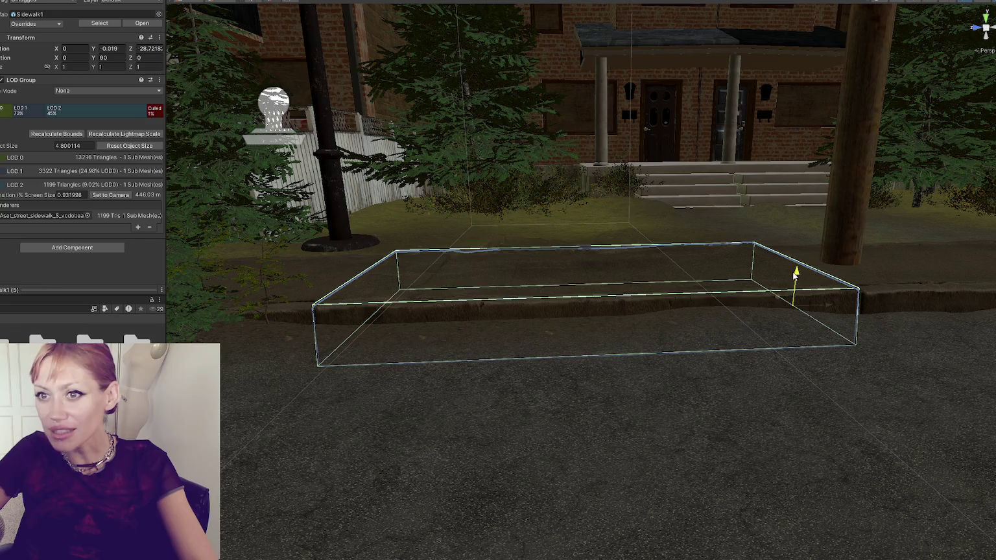
pyautogui.scroll(-3, 385, 253)
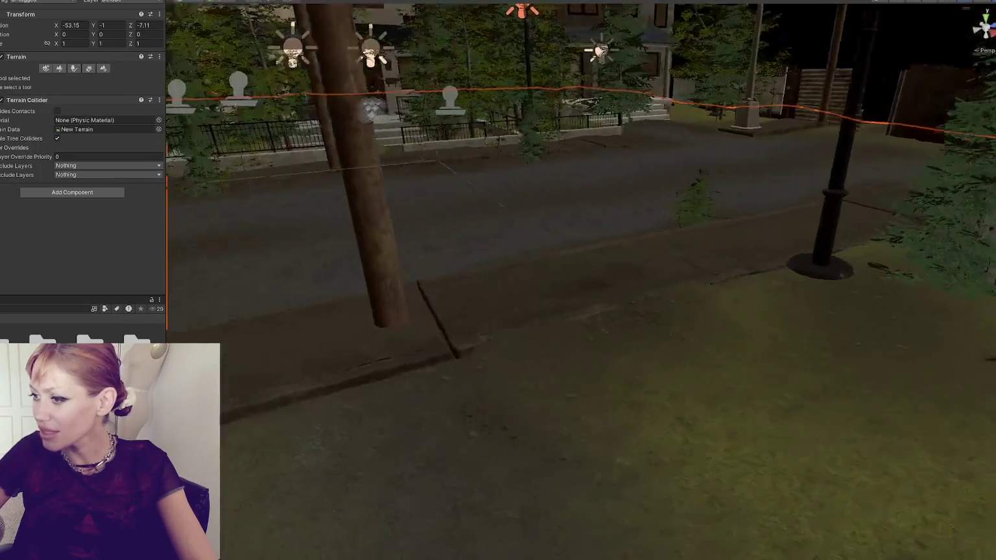
pyautogui.click(439, 338)
pyautogui.press('f')
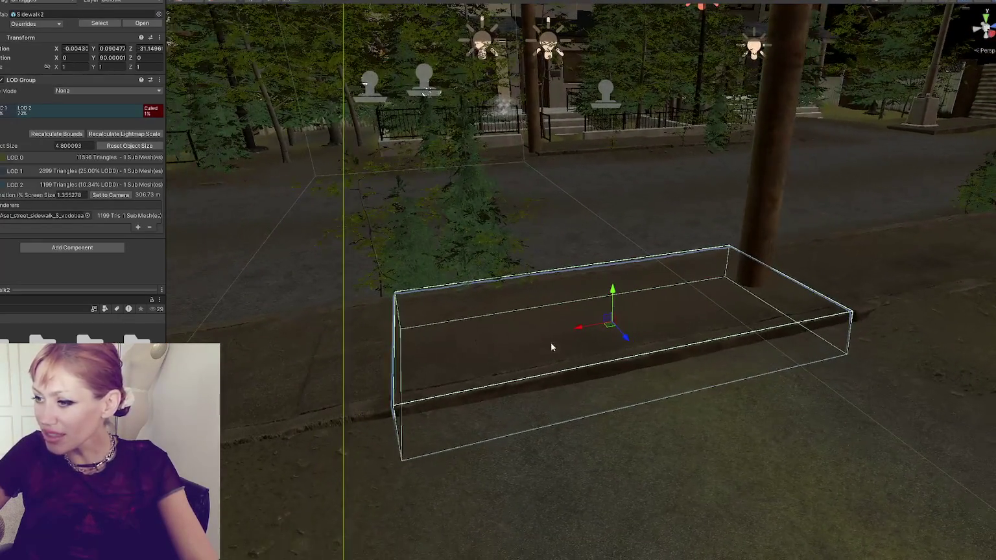
pyautogui.moveTo(767, 296)
pyautogui.mouseDown()
pyautogui.moveTo(770, 267)
pyautogui.moveTo(611, 288)
pyautogui.moveTo(589, 383)
pyautogui.mouseUp()
pyautogui.click(589, 382)
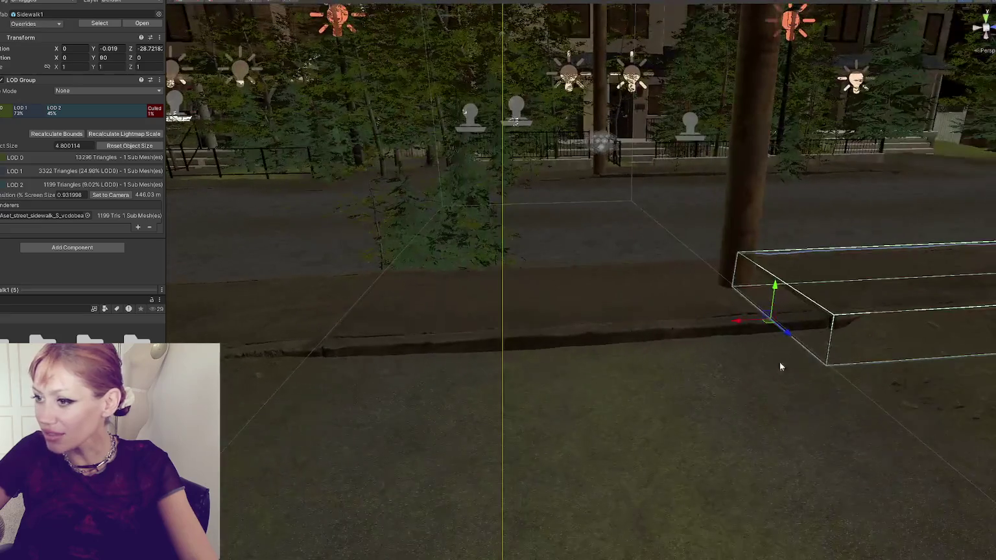
pyautogui.moveTo(778, 362); pyautogui.dragTo(665, 344)
pyautogui.scroll(-5, 665, 345)
pyautogui.moveTo(624, 285)
pyautogui.mouseDown()
pyautogui.moveTo(749, 289)
pyautogui.moveTo(565, 311)
pyautogui.moveTo(602, 328)
pyautogui.mouseUp()
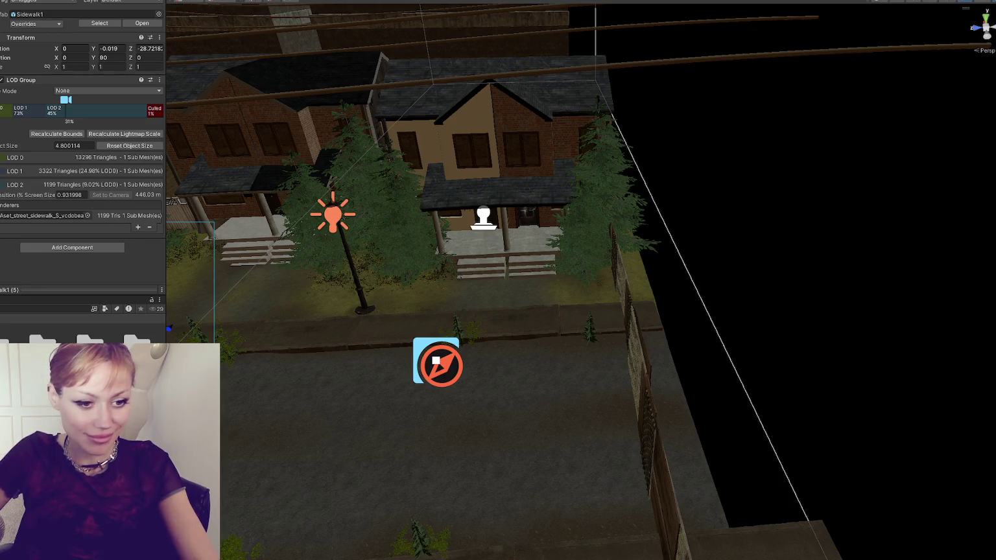
pyautogui.press('f')
pyautogui.moveTo(634, 230); pyautogui.dragTo(599, 206)
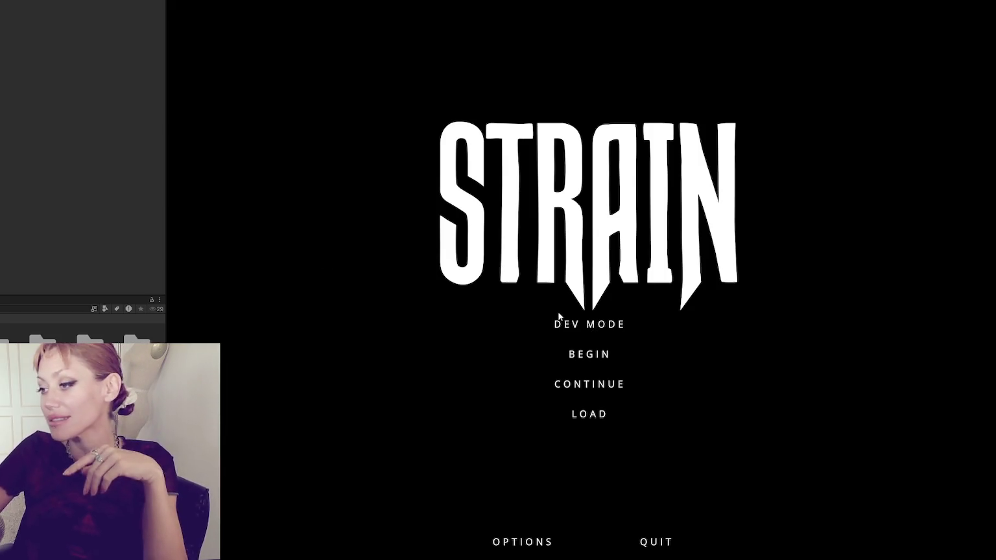
pyautogui.hotkey('ctrl', 'p')
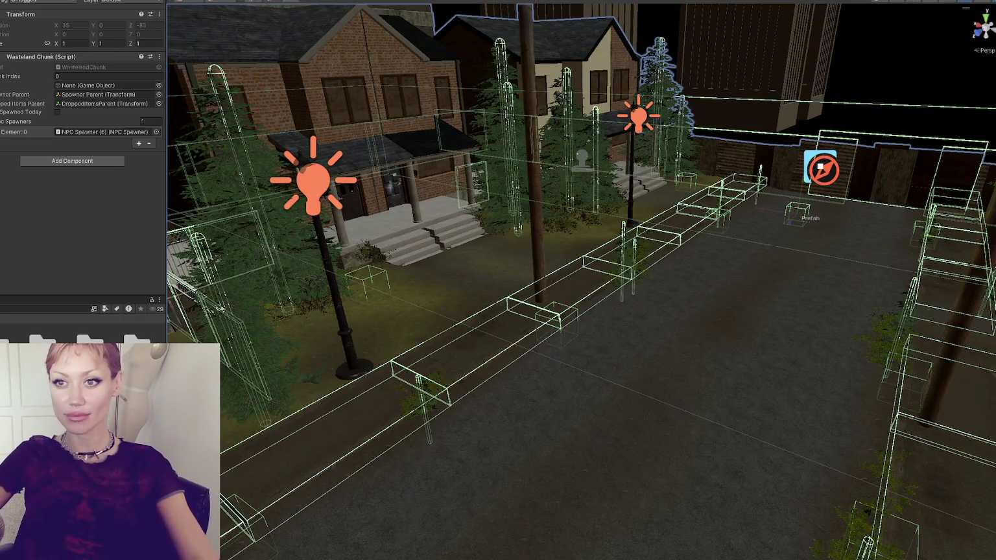
# Step: Expand Items To Spawn and search 'wood' in the Items folder to read Scrap Wood's number
pyautogui.moveTo(648, 260)
pyautogui.mouseDown()
pyautogui.moveTo(593, 234)
pyautogui.moveTo(607, 158)
pyautogui.moveTo(445, 196)
pyautogui.moveTo(590, 188)
pyautogui.mouseUp()
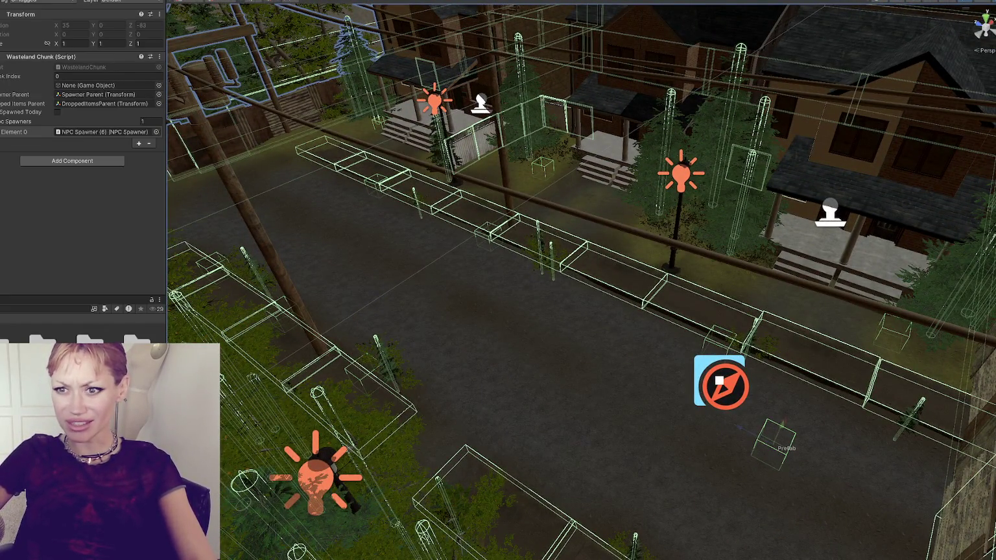
pyautogui.scroll(-5, 111, 173)
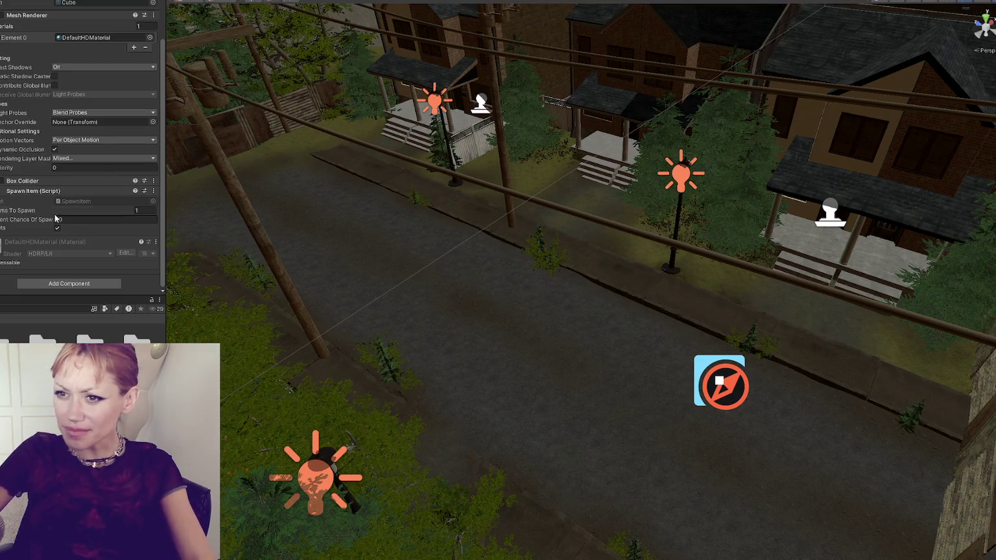
pyautogui.click(20, 210)
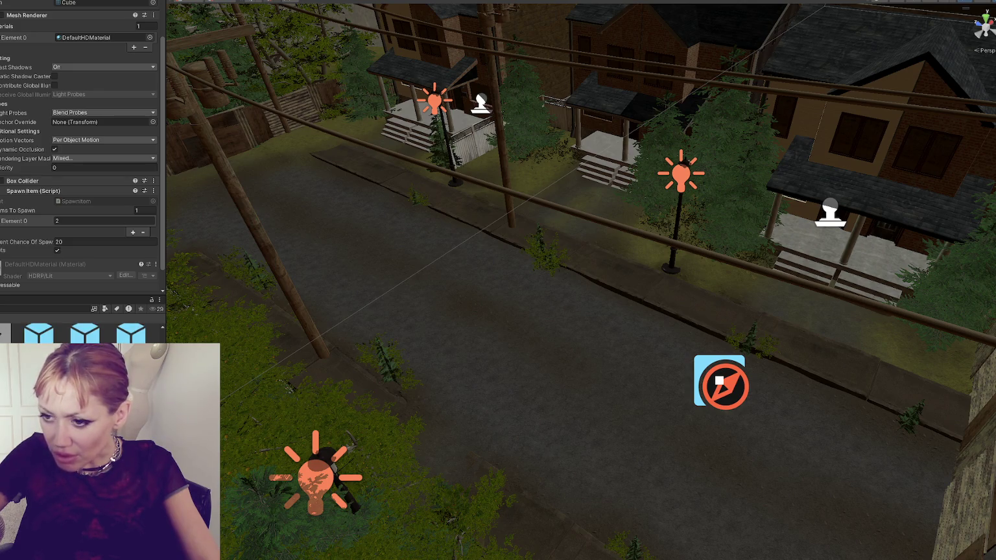
pyautogui.write('wood')
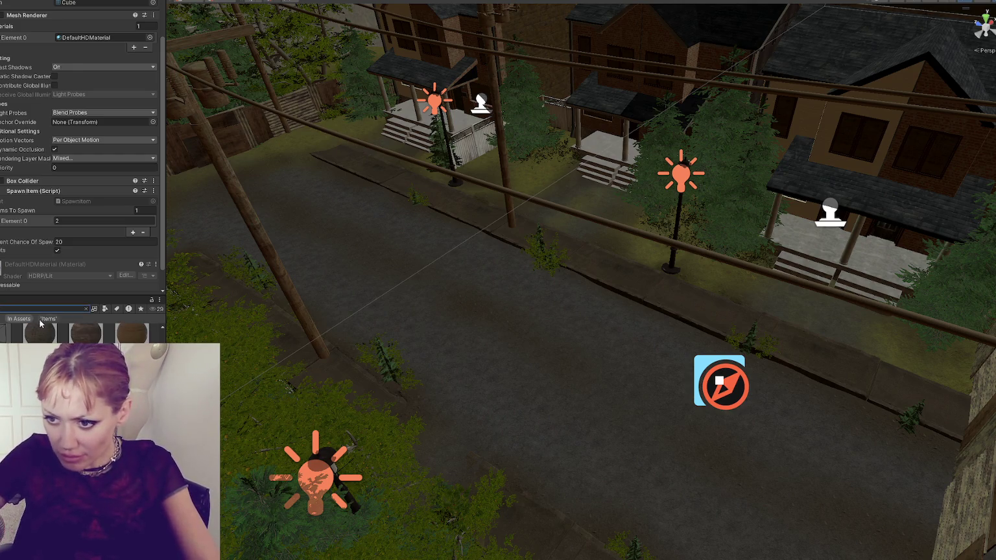
pyautogui.click(41, 319)
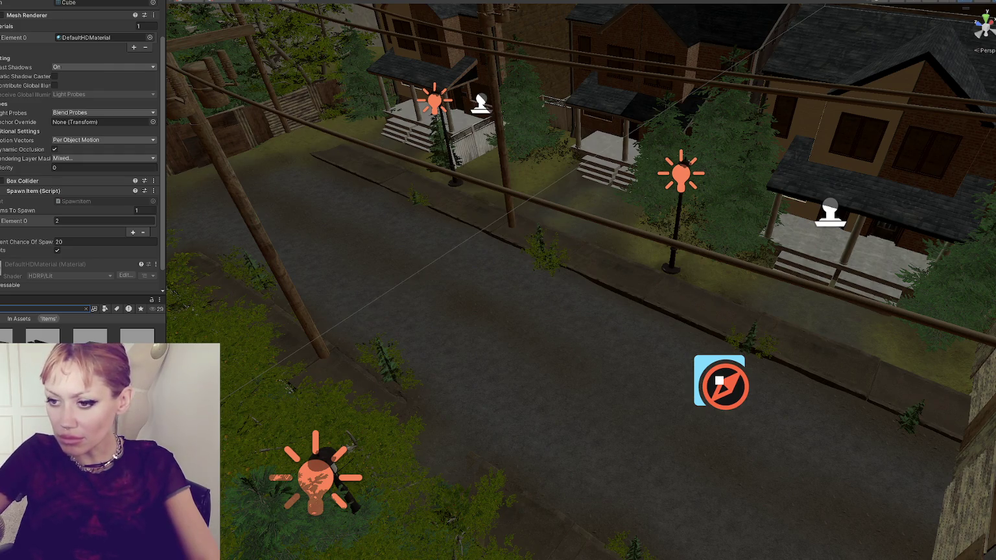
pyautogui.click(484, 324)
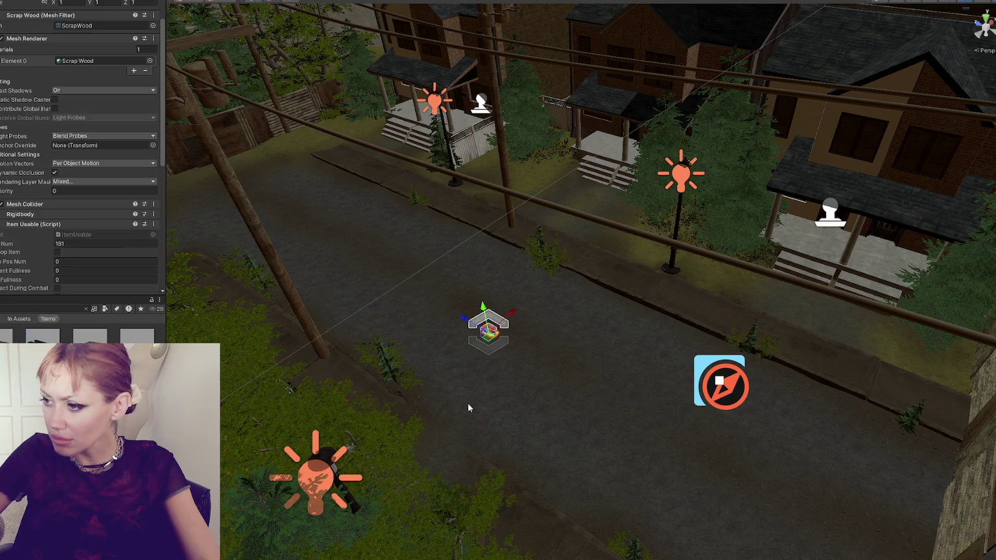
pyautogui.press('f')
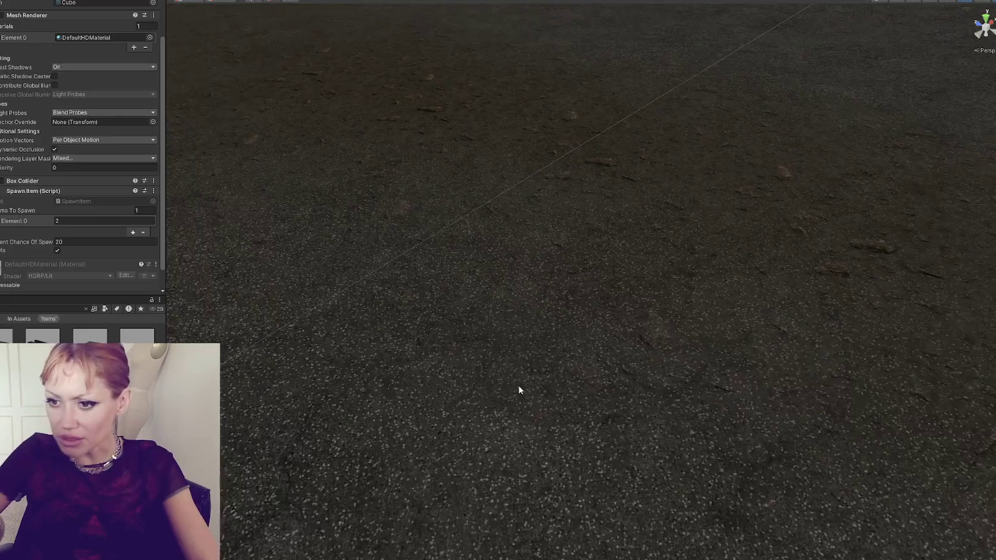
pyautogui.scroll(1, 129, 133)
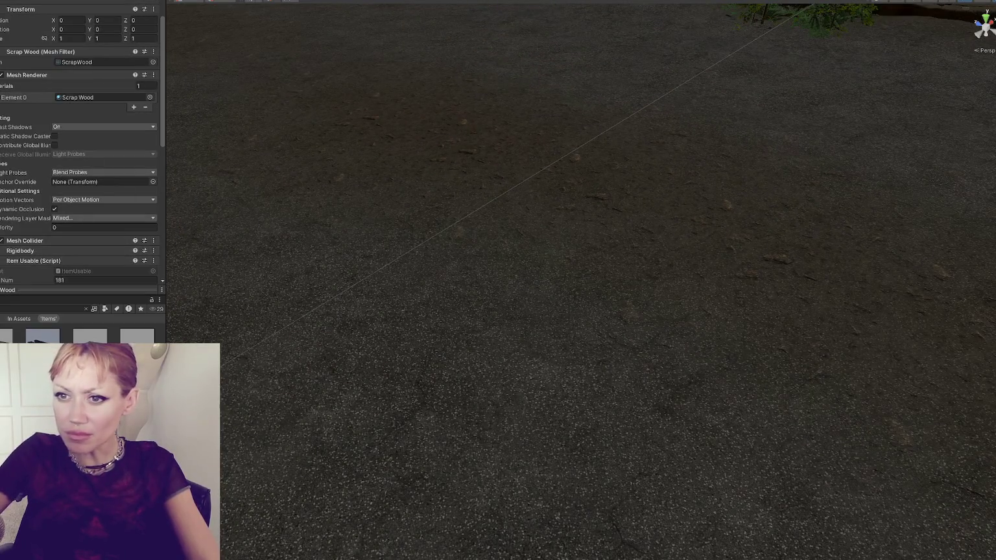
# Step: Enter 181 as Element 0 of the cube's Items To Spawn
pyautogui.click(102, 221)
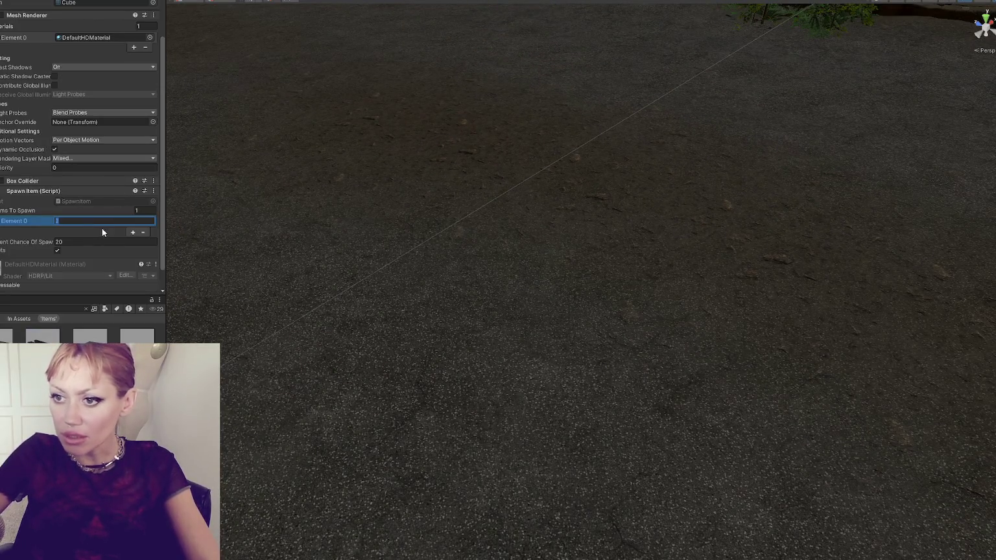
pyautogui.write('181')
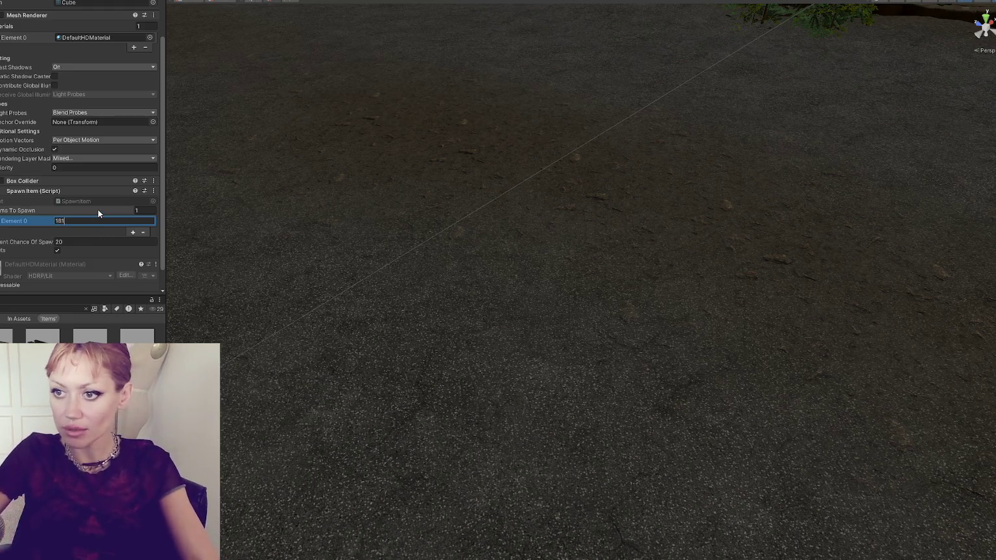
pyautogui.scroll(-10, 427, 127)
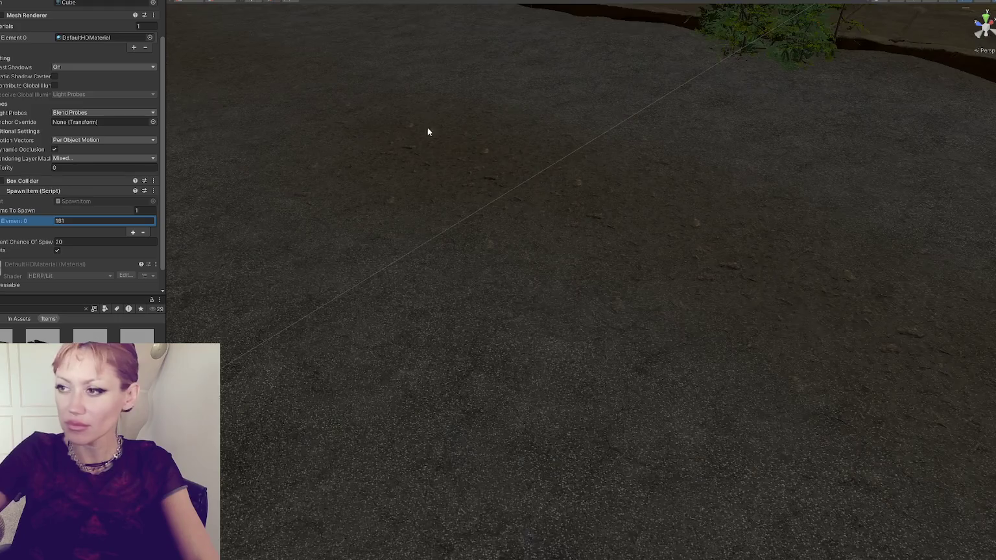
pyautogui.scroll(-5, 501, 139)
pyautogui.scroll(3, 505, 233)
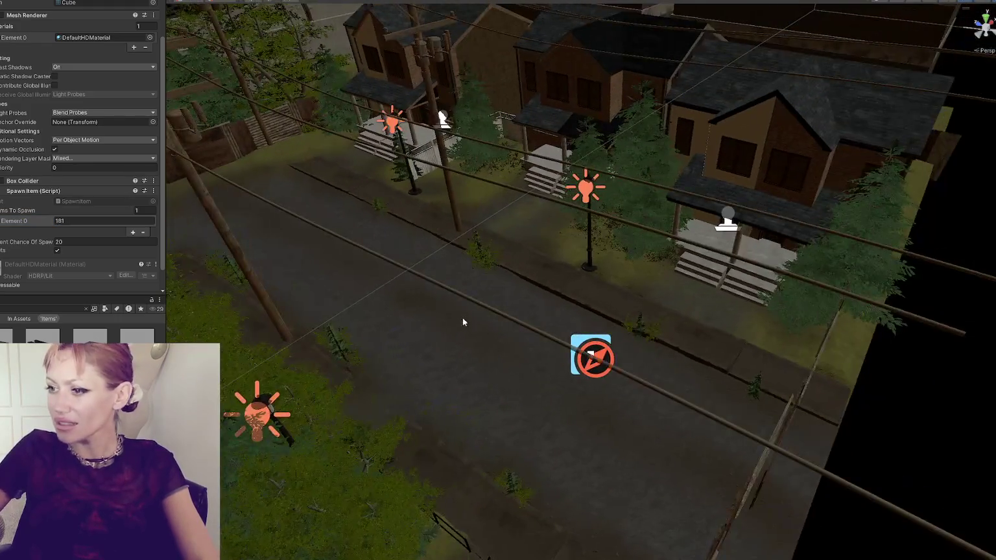
pyautogui.scroll(-2, 411, 294)
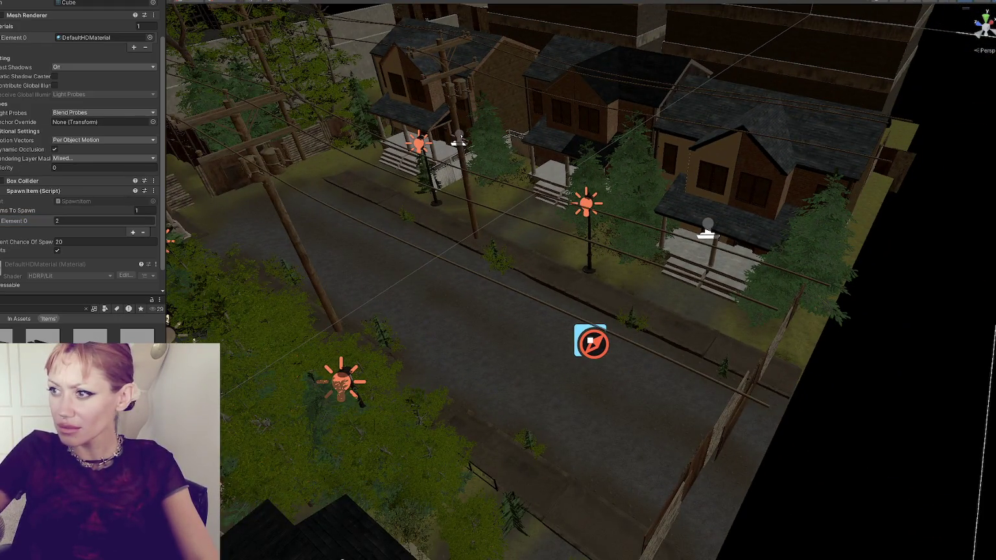
pyautogui.press('f')
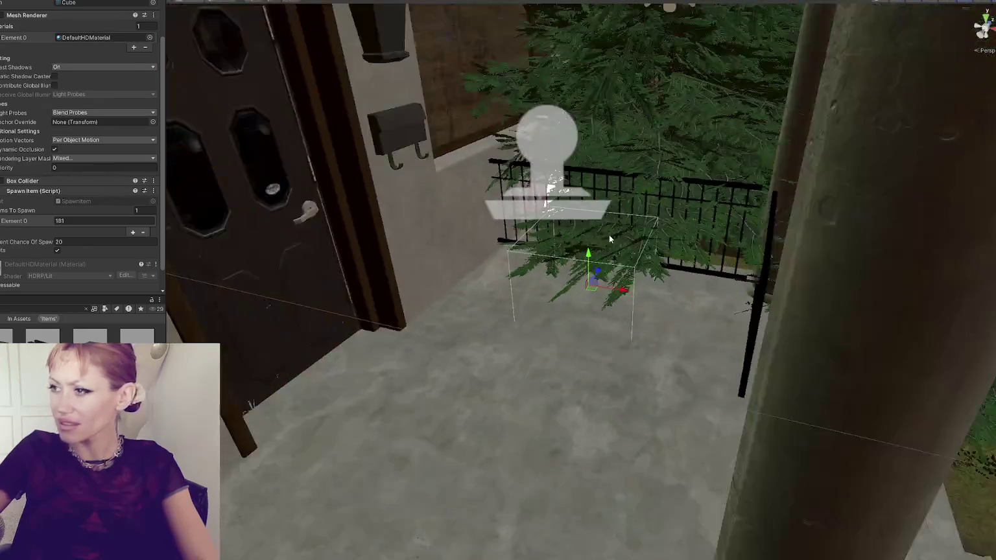
pyautogui.moveTo(608, 234)
pyautogui.mouseDown()
pyautogui.moveTo(696, 328)
pyautogui.moveTo(675, 294)
pyautogui.mouseUp()
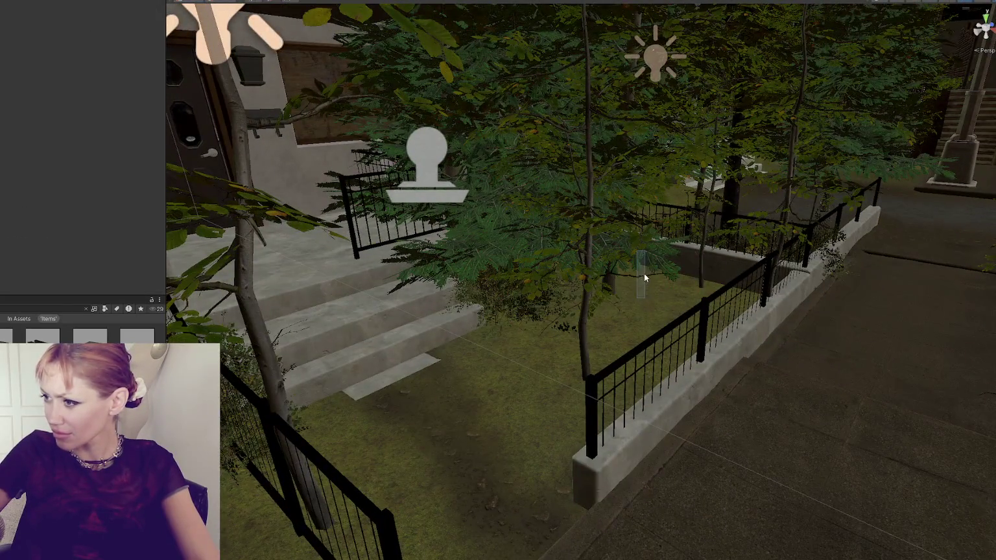
# Step: Drag the Spawn Item cube across the street toward another house's front yard
pyautogui.moveTo(633, 251)
pyautogui.mouseDown()
pyautogui.moveTo(639, 310)
pyautogui.moveTo(692, 297)
pyautogui.mouseUp()
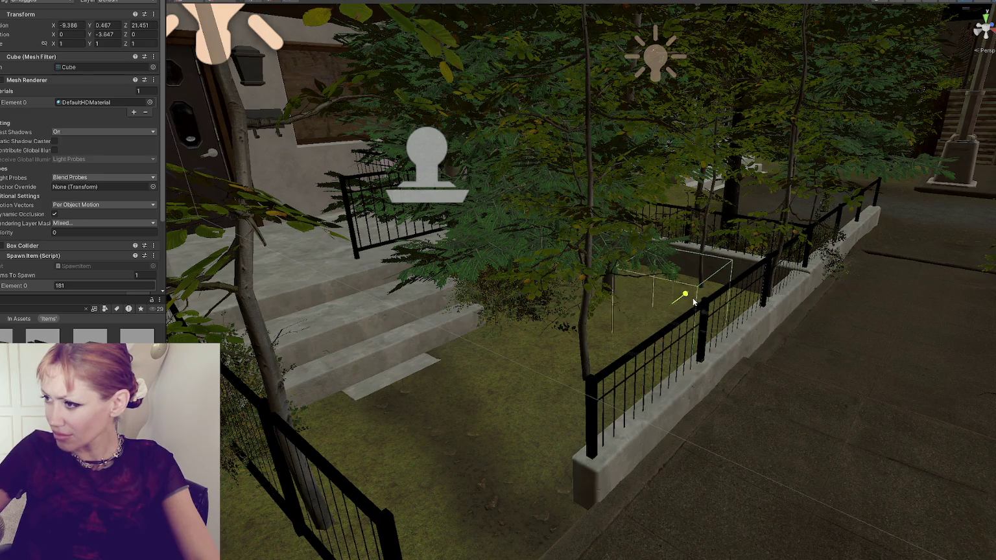
pyautogui.moveTo(750, 259)
pyautogui.mouseDown()
pyautogui.moveTo(643, 324)
pyautogui.moveTo(686, 346)
pyautogui.moveTo(648, 256)
pyautogui.moveTo(493, 253)
pyautogui.moveTo(642, 256)
pyautogui.moveTo(624, 273)
pyautogui.moveTo(645, 338)
pyautogui.moveTo(489, 345)
pyautogui.moveTo(556, 305)
pyautogui.mouseUp()
pyautogui.press('e')
pyautogui.press('w')
pyautogui.moveTo(390, 297)
pyautogui.mouseDown()
pyautogui.moveTo(835, 365)
pyautogui.moveTo(583, 233)
pyautogui.moveTo(606, 285)
pyautogui.mouseUp()
pyautogui.moveTo(704, 234)
pyautogui.mouseDown()
pyautogui.moveTo(570, 261)
pyautogui.moveTo(486, 259)
pyautogui.moveTo(474, 226)
pyautogui.moveTo(542, 230)
pyautogui.moveTo(448, 170)
pyautogui.moveTo(578, 189)
pyautogui.moveTo(589, 174)
pyautogui.moveTo(554, 178)
pyautogui.moveTo(632, 191)
pyautogui.mouseUp()
pyautogui.press('e')
pyautogui.press('w')
pyautogui.scroll(-3, 646, 216)
pyautogui.moveTo(609, 227); pyautogui.dragTo(473, 456)
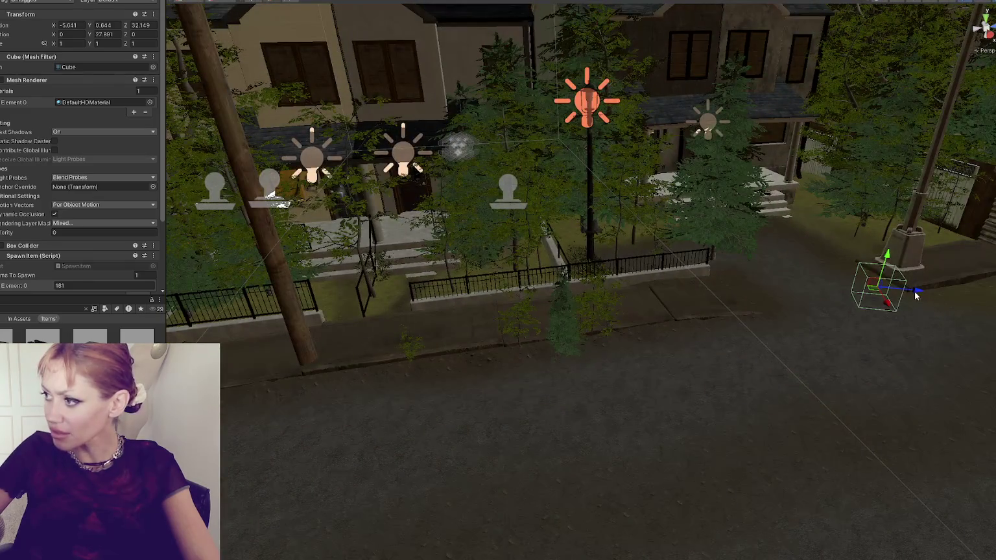
pyautogui.moveTo(915, 295)
pyautogui.mouseDown()
pyautogui.moveTo(454, 253)
pyautogui.moveTo(386, 232)
pyautogui.moveTo(269, 321)
pyautogui.mouseUp()
# Step: Settle the cube on the grass by the wooden fence, lowered to Y 0.34 at X 7.87, Z -4.19
pyautogui.press('f')
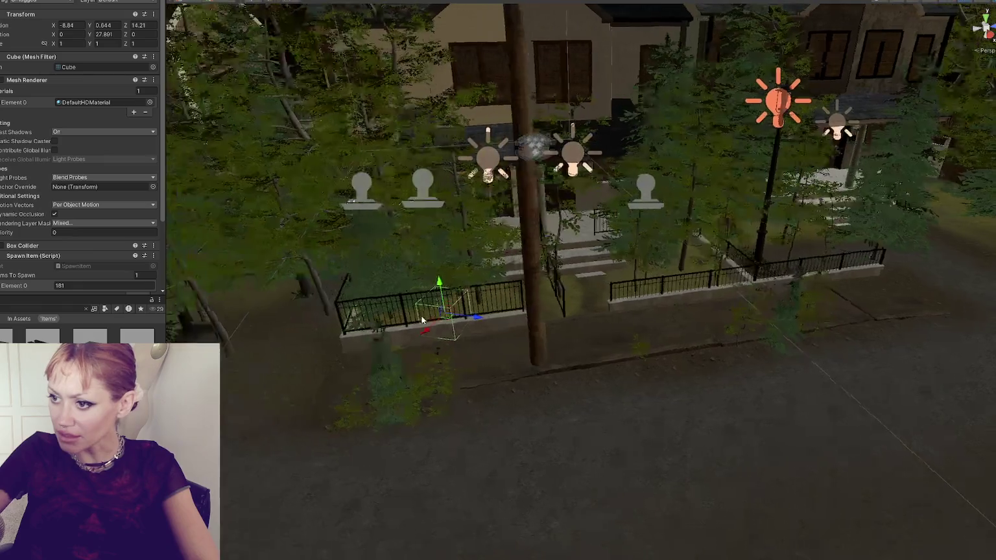
pyautogui.moveTo(429, 330)
pyautogui.mouseDown()
pyautogui.moveTo(449, 317)
pyautogui.moveTo(684, 300)
pyautogui.moveTo(645, 271)
pyautogui.mouseUp()
pyautogui.moveTo(556, 255)
pyautogui.mouseDown()
pyautogui.moveTo(489, 269)
pyautogui.moveTo(494, 281)
pyautogui.mouseUp()
pyautogui.moveTo(479, 324)
pyautogui.mouseDown()
pyautogui.moveTo(613, 330)
pyautogui.moveTo(569, 361)
pyautogui.mouseUp()
pyautogui.moveTo(688, 216)
pyautogui.mouseDown()
pyautogui.moveTo(621, 260)
pyautogui.moveTo(547, 283)
pyautogui.mouseUp()
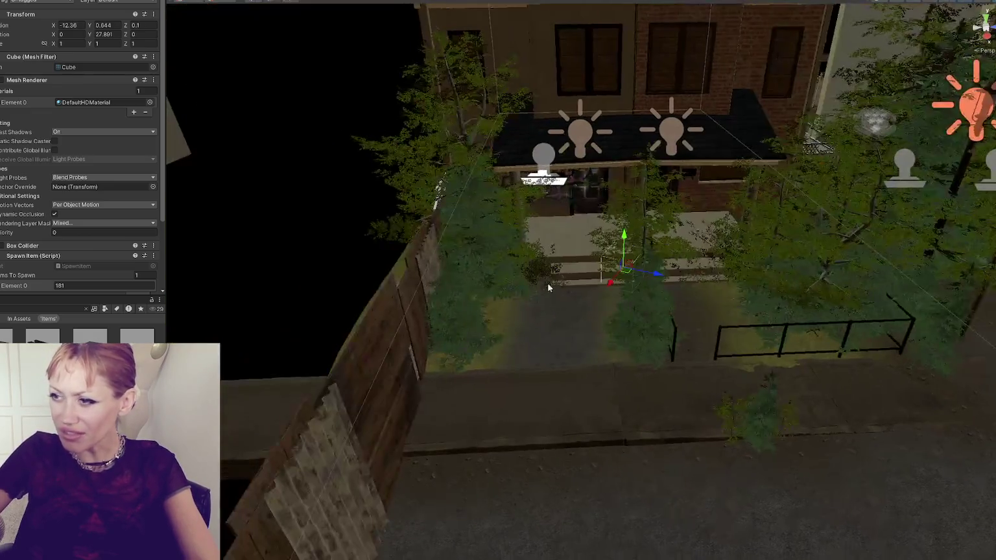
pyautogui.moveTo(623, 268)
pyautogui.mouseDown()
pyautogui.moveTo(543, 360)
pyautogui.moveTo(554, 360)
pyautogui.moveTo(473, 352)
pyautogui.moveTo(508, 267)
pyautogui.mouseUp()
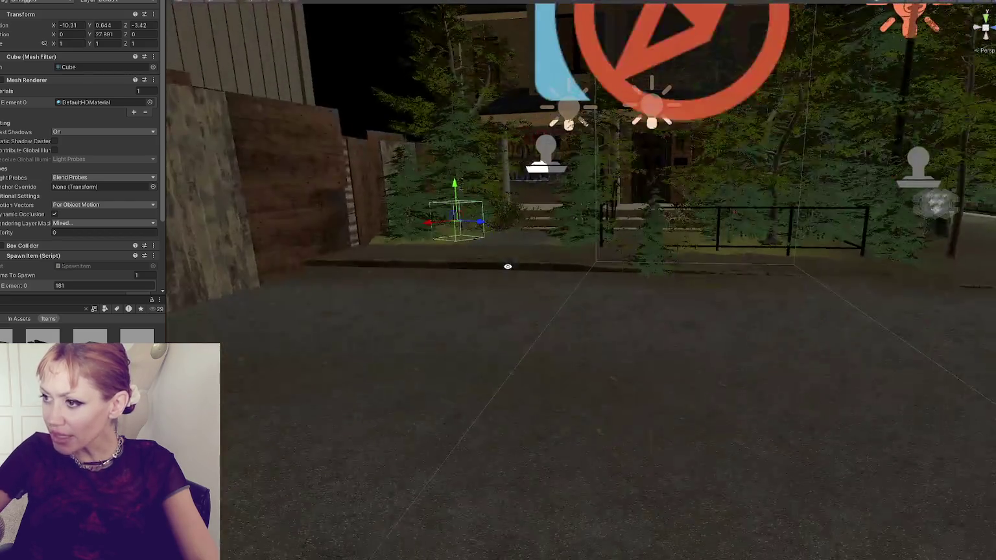
pyautogui.moveTo(455, 194)
pyautogui.mouseDown()
pyautogui.moveTo(461, 209)
pyautogui.moveTo(418, 232)
pyautogui.moveTo(682, 331)
pyautogui.moveTo(451, 464)
pyautogui.moveTo(350, 240)
pyautogui.moveTo(333, 255)
pyautogui.moveTo(437, 223)
pyautogui.moveTo(440, 212)
pyautogui.moveTo(420, 194)
pyautogui.moveTo(537, 234)
pyautogui.moveTo(490, 185)
pyautogui.moveTo(511, 252)
pyautogui.mouseUp()
# Step: Place a Spawn Item cube on the grass just left of the lamp post, turned around its vertical axis
pyautogui.scroll(5, 420, 195)
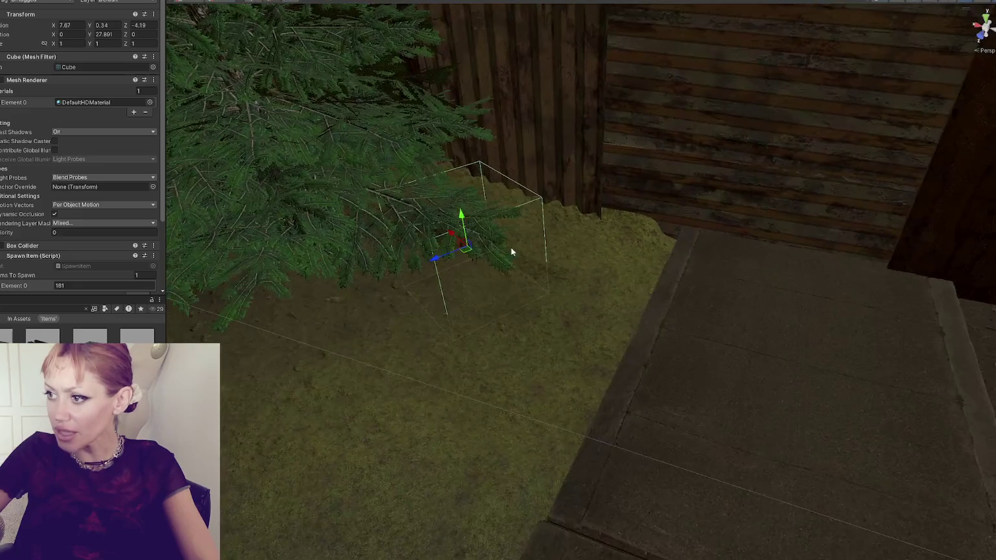
pyautogui.scroll(-5, 689, 240)
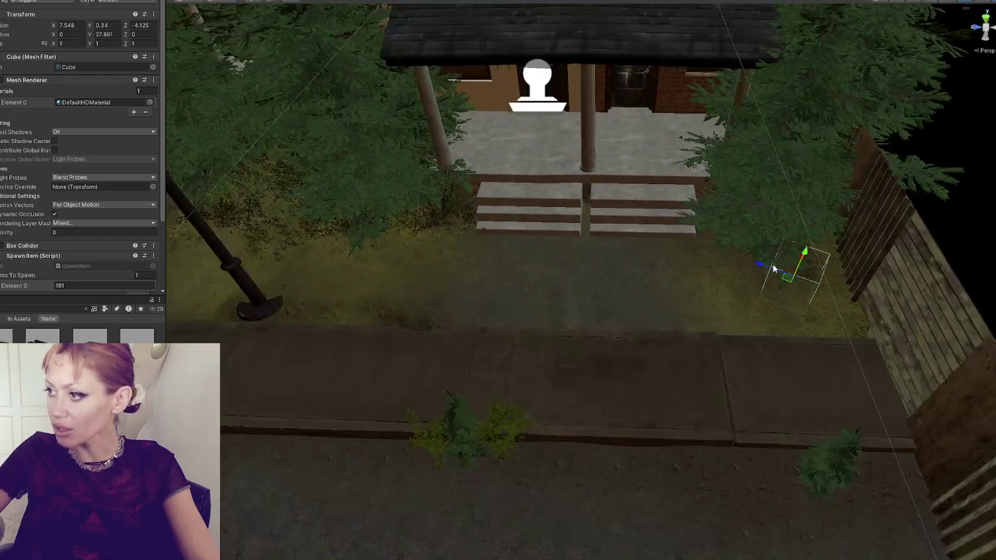
pyautogui.moveTo(771, 269); pyautogui.dragTo(469, 193)
pyautogui.moveTo(512, 150)
pyautogui.mouseDown()
pyautogui.moveTo(400, 233)
pyautogui.moveTo(333, 239)
pyautogui.mouseUp()
pyautogui.press('f')
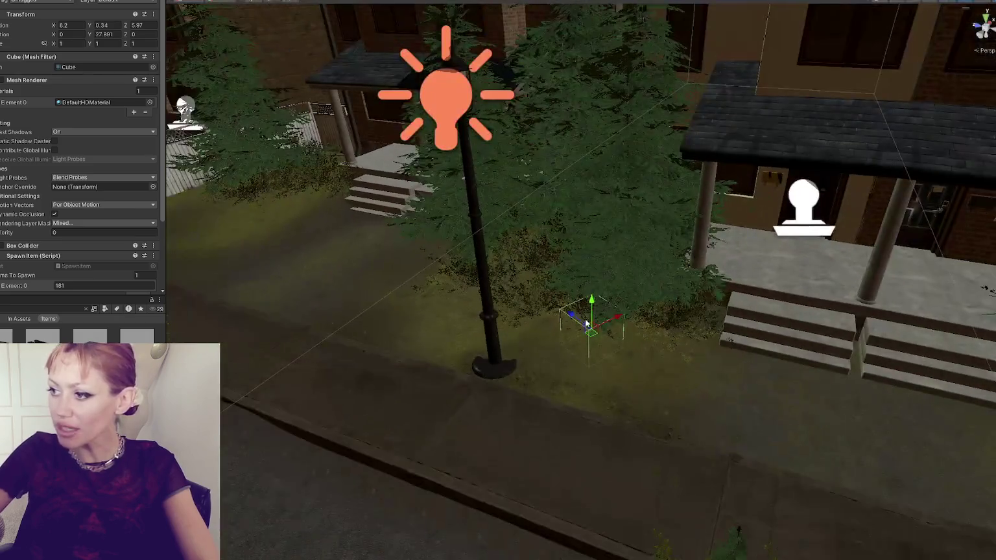
pyautogui.press('e')
pyautogui.moveTo(585, 322); pyautogui.dragTo(693, 333)
pyautogui.press('w')
pyautogui.moveTo(577, 316)
pyautogui.mouseDown()
pyautogui.moveTo(512, 273)
pyautogui.moveTo(437, 298)
pyautogui.moveTo(469, 278)
pyautogui.mouseUp()
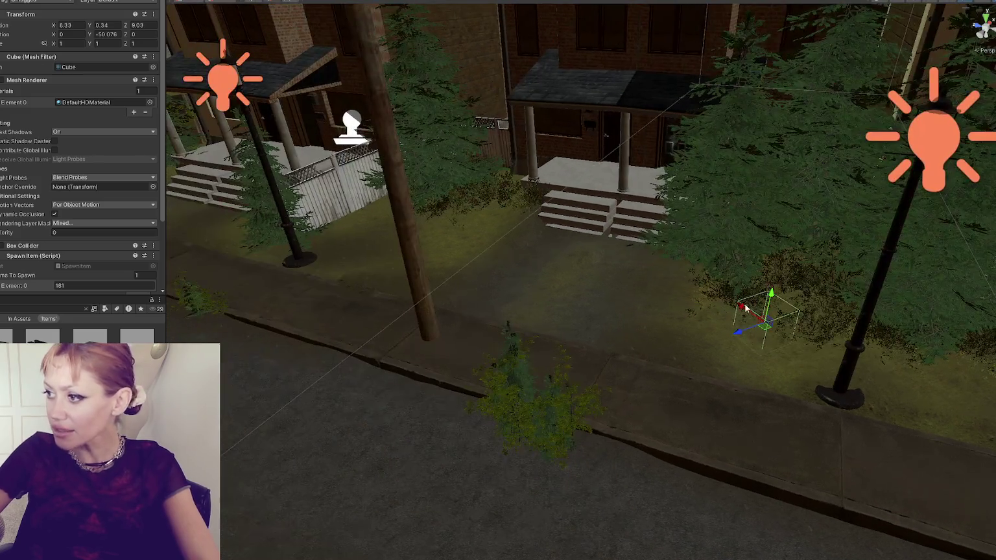
# Step: Box-select the cube hidden in the bush, turn it to a new angle and move it near the fence
pyautogui.moveTo(739, 301); pyautogui.dragTo(620, 209)
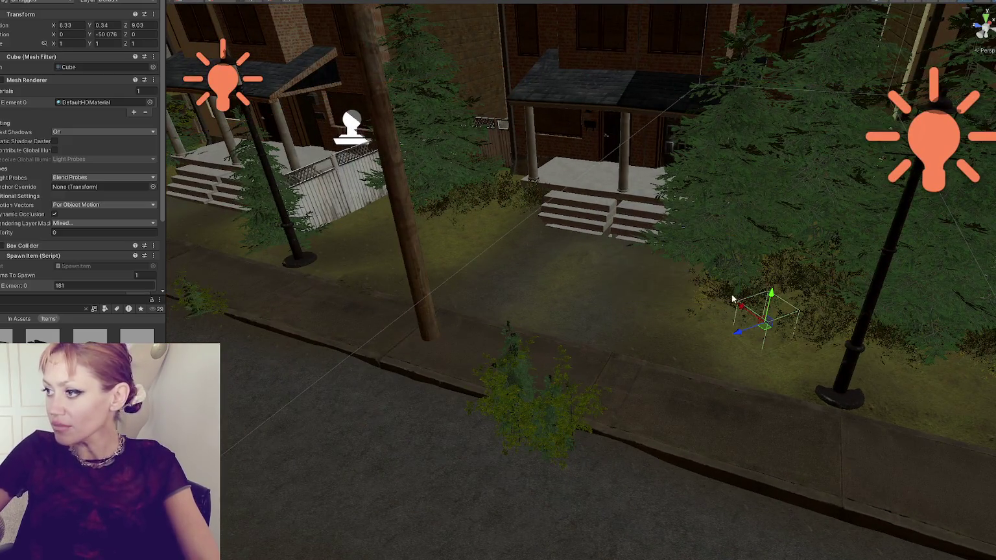
pyautogui.moveTo(733, 303)
pyautogui.mouseDown()
pyautogui.moveTo(555, 170)
pyautogui.moveTo(512, 207)
pyautogui.moveTo(338, 246)
pyautogui.mouseUp()
pyautogui.press('e')
pyautogui.moveTo(447, 259)
pyautogui.mouseDown()
pyautogui.moveTo(428, 261)
pyautogui.moveTo(510, 291)
pyautogui.moveTo(582, 248)
pyautogui.mouseUp()
pyautogui.press('w')
pyautogui.press('e')
pyautogui.moveTo(658, 243); pyautogui.dragTo(811, 280)
pyautogui.press('w')
pyautogui.moveTo(776, 241)
pyautogui.mouseDown()
pyautogui.moveTo(361, 324)
pyautogui.moveTo(363, 332)
pyautogui.moveTo(379, 241)
pyautogui.moveTo(232, 249)
pyautogui.mouseUp()
pyautogui.press('e')
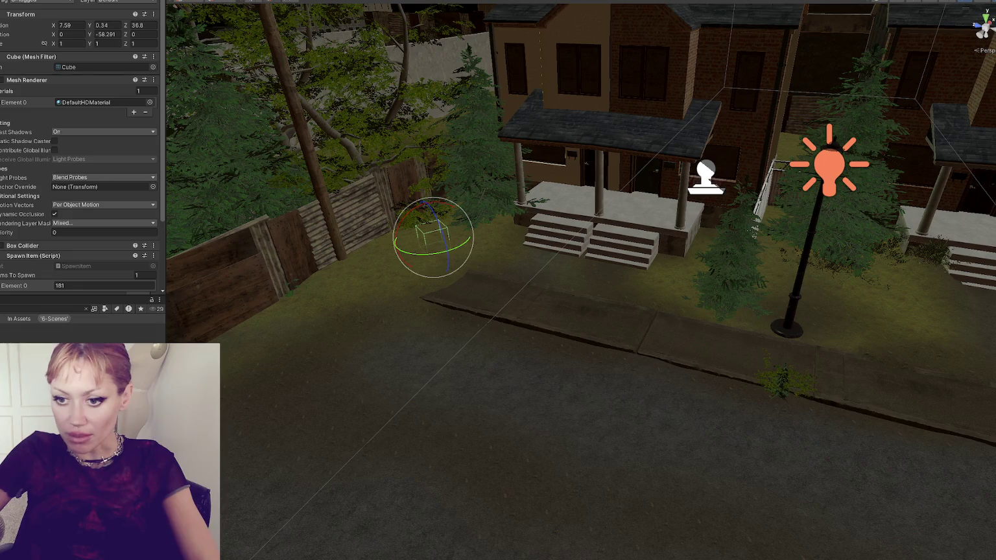
pyautogui.click(88, 310)
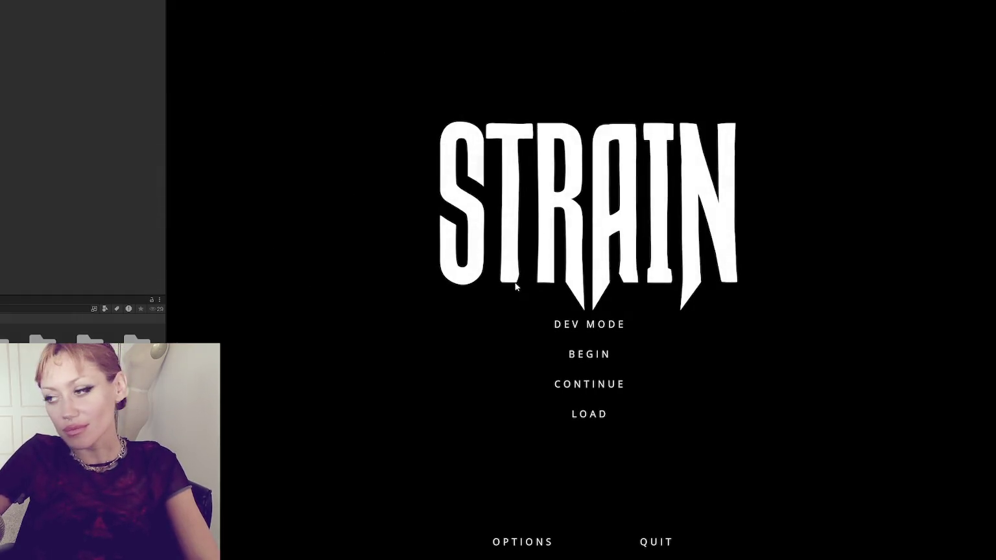
# Step: Choose DEV MODE on the STRAIN title menu to load the fenced garden lot
pyautogui.click(566, 318)
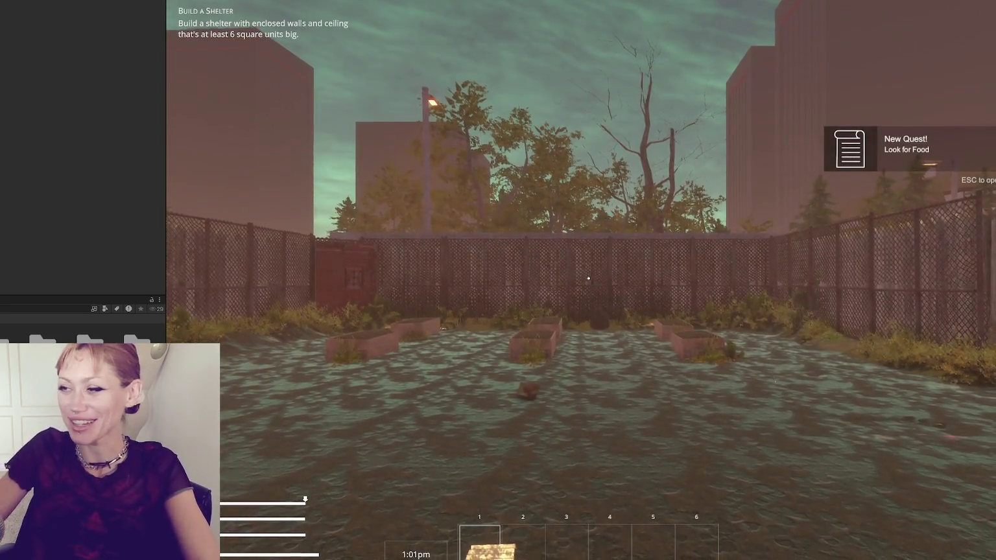
# Step: Walk over to the newspaper in the STRAIN yard and pick it up
pyautogui.click(502, 186)
pyautogui.press('1')
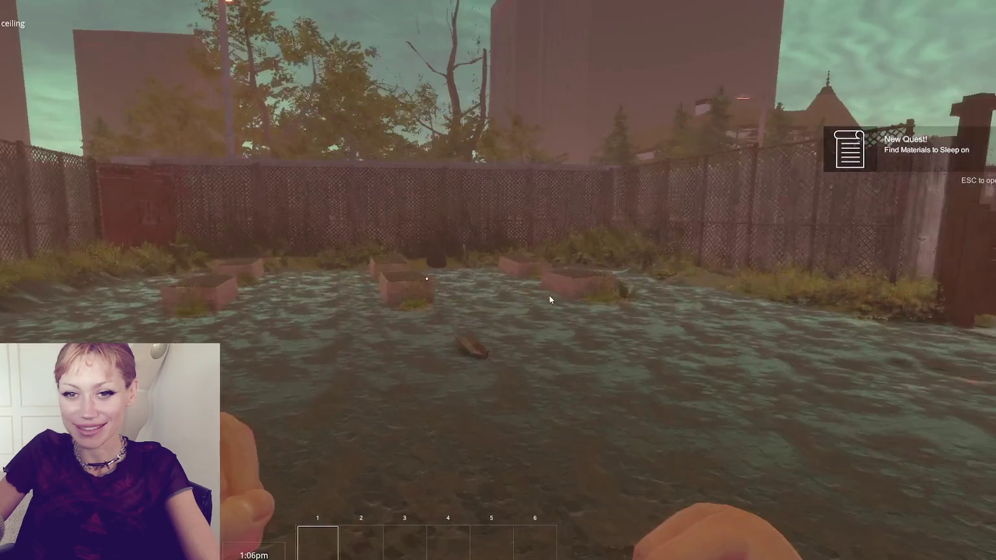
pyautogui.press('Escape')
pyautogui.press('Escape')
pyautogui.press('w')
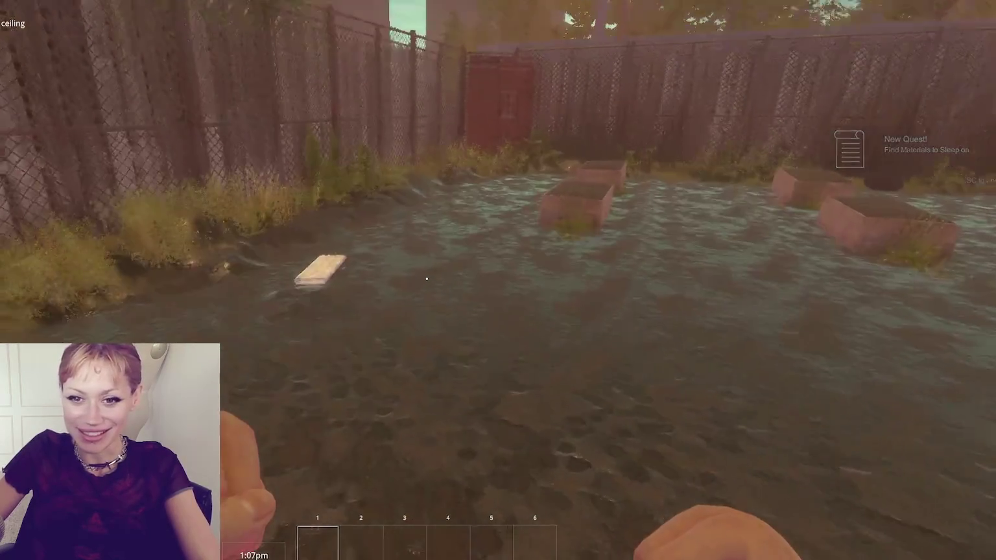
pyautogui.press('e')
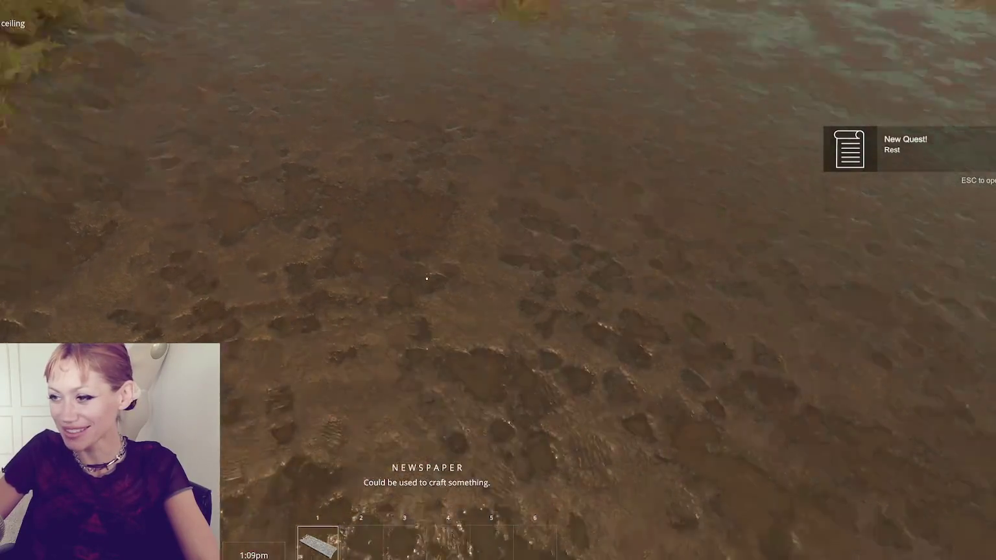
# Step: Build a Newspaper Bed from the BUILD list, then head toward the garden beds for berries
pyautogui.press('Escape')
pyautogui.click(627, 53)
pyautogui.click(206, 108)
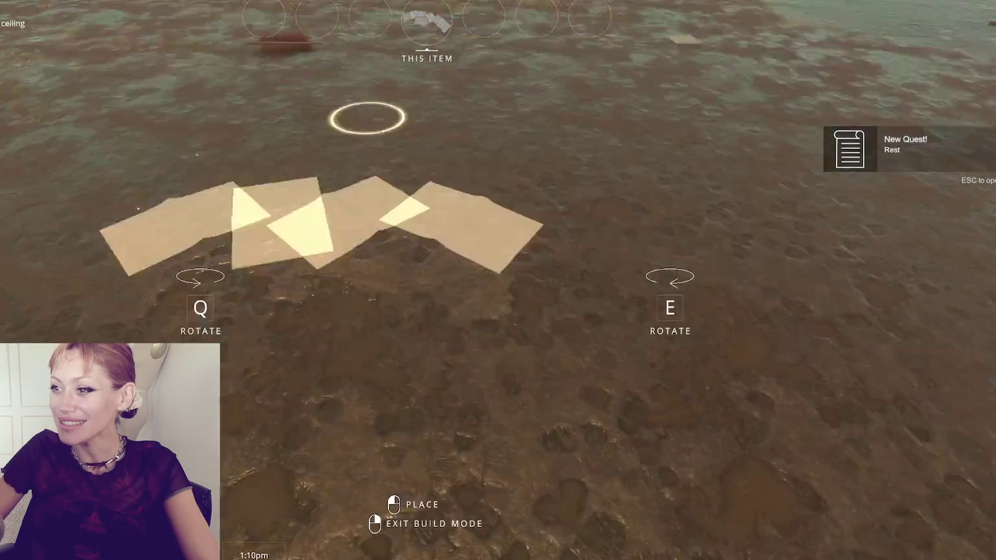
pyautogui.click(427, 279)
pyautogui.click(427, 279)
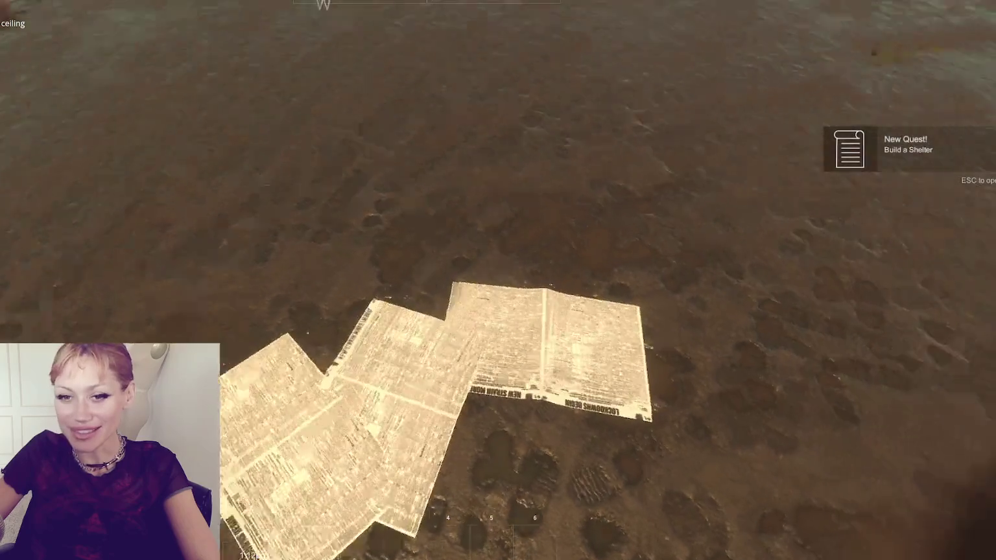
pyautogui.press('w')
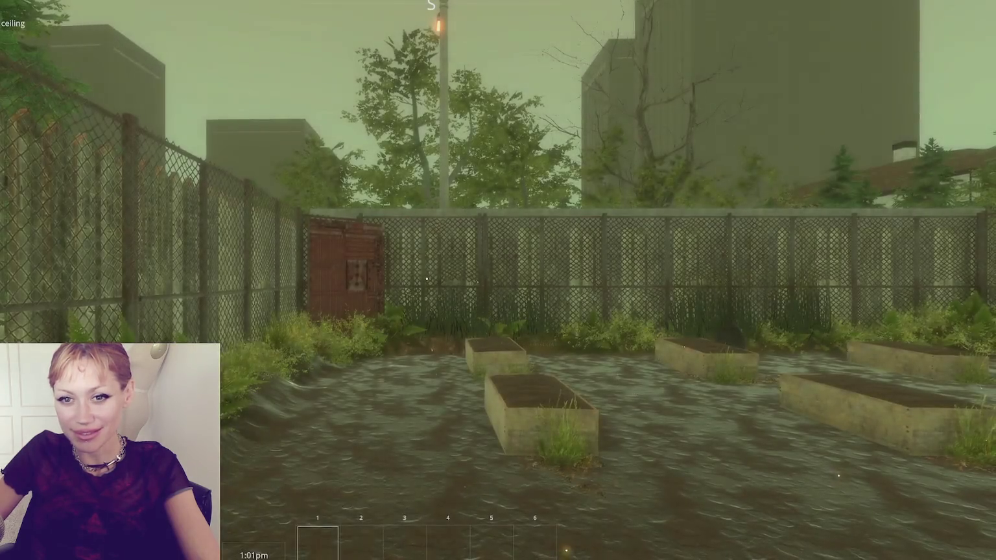
pyautogui.press('w')
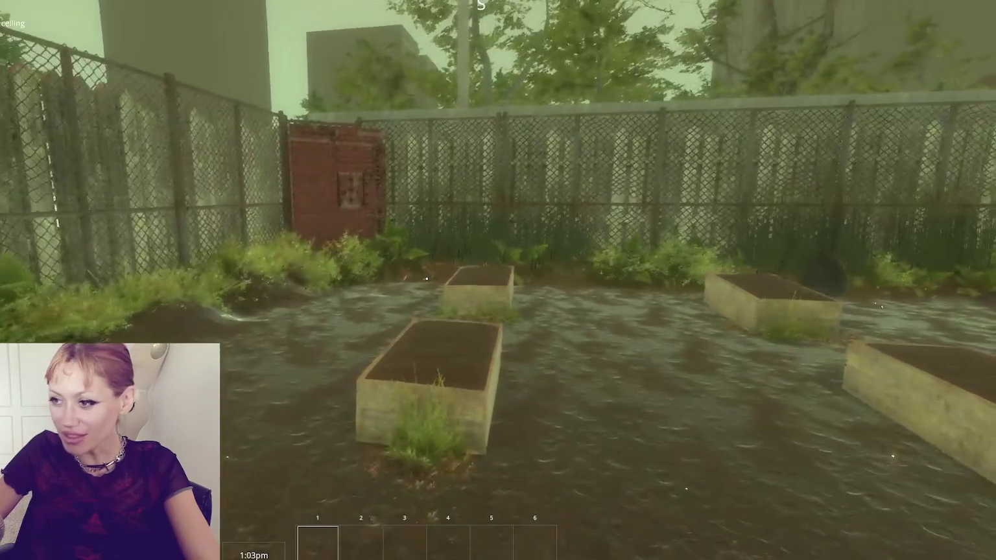
pyautogui.press('w')
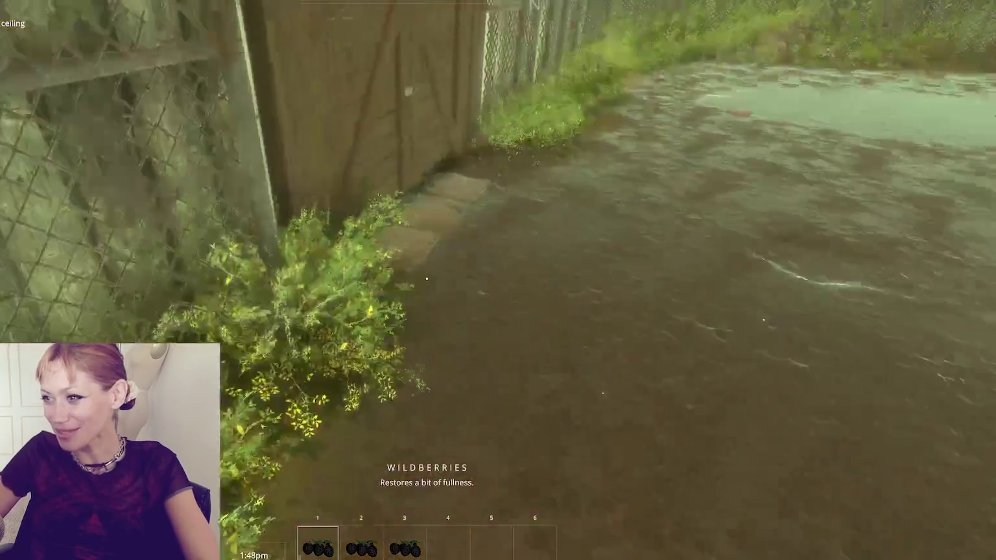
# Step: Gather the bundle of dry grass by the fence into the fourth inventory slot
pyautogui.moveTo(427, 279)
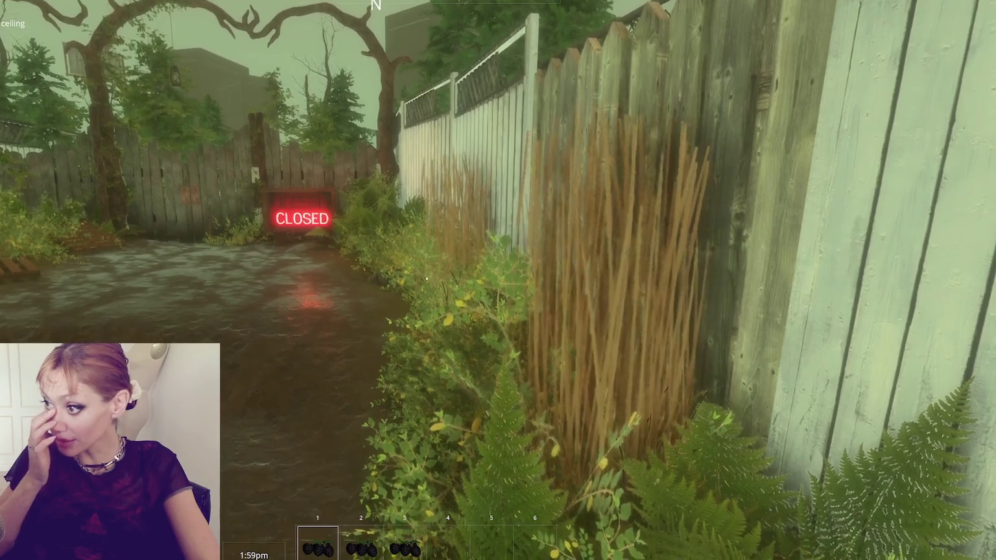
pyautogui.press('s')
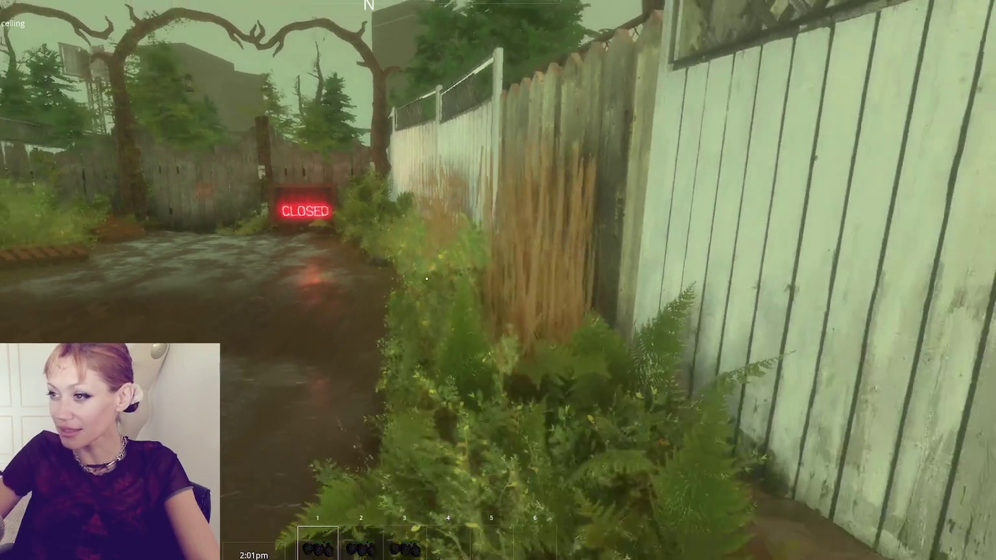
pyautogui.press('w')
pyautogui.press('e')
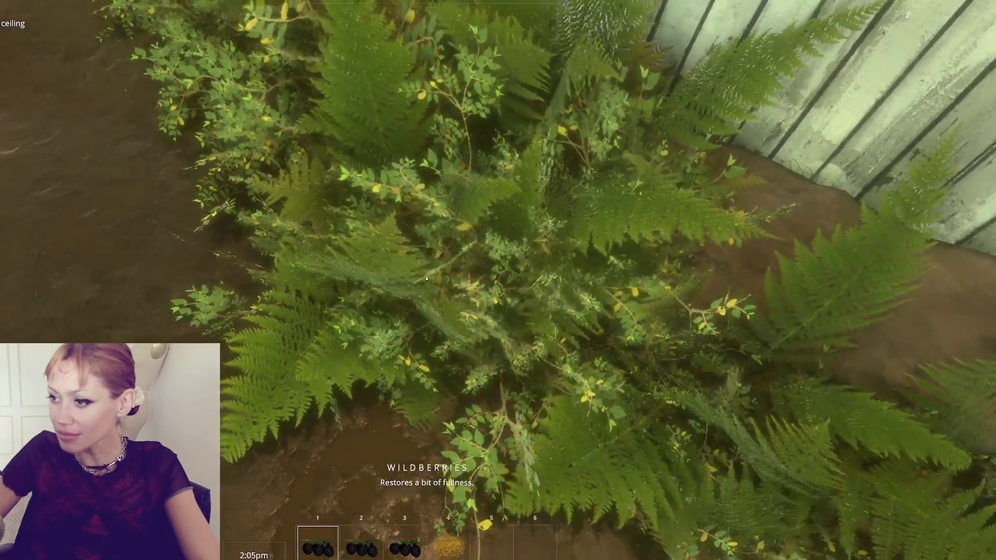
# Step: Walk down the flooded alley and fenced corridor, then along the path to the brick door
pyautogui.press('w')
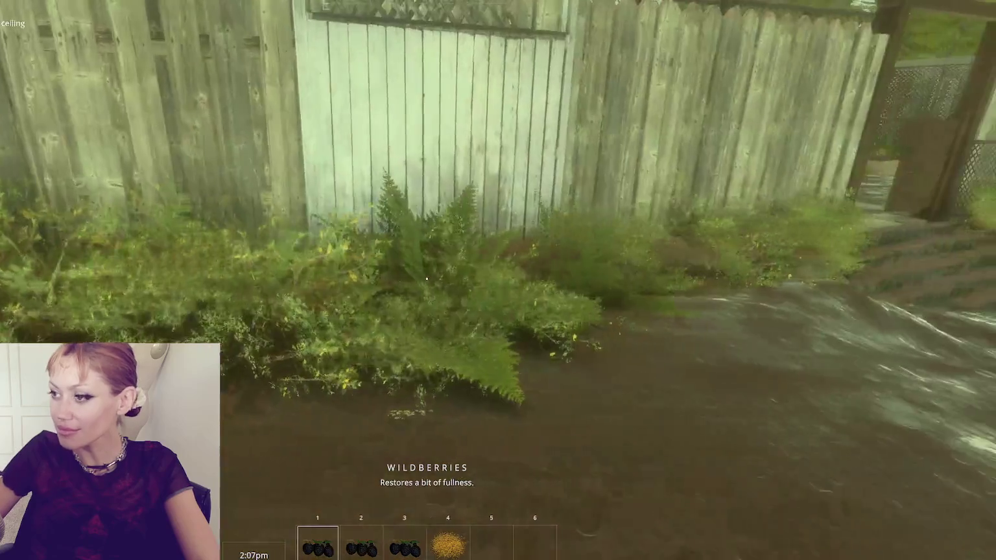
pyautogui.press('w')
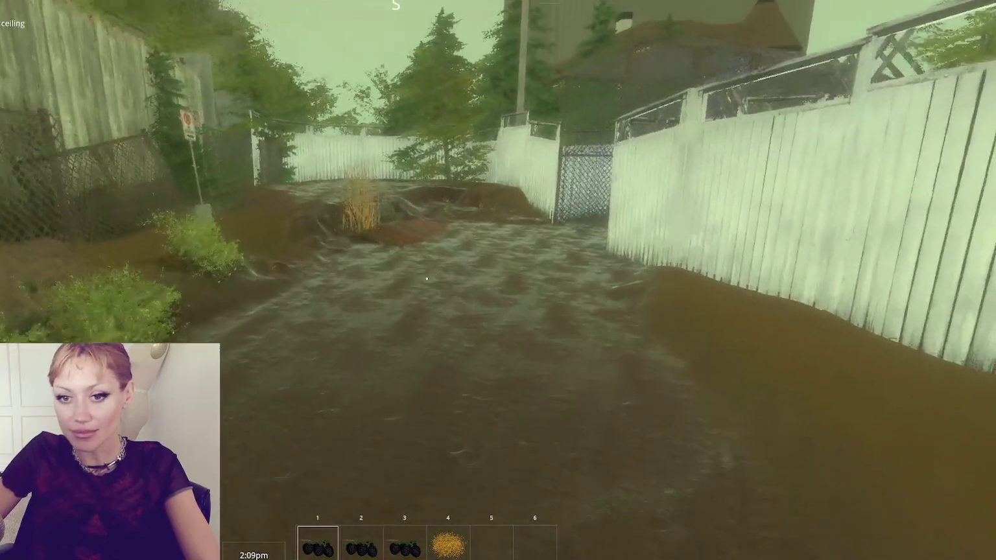
pyautogui.press('w')
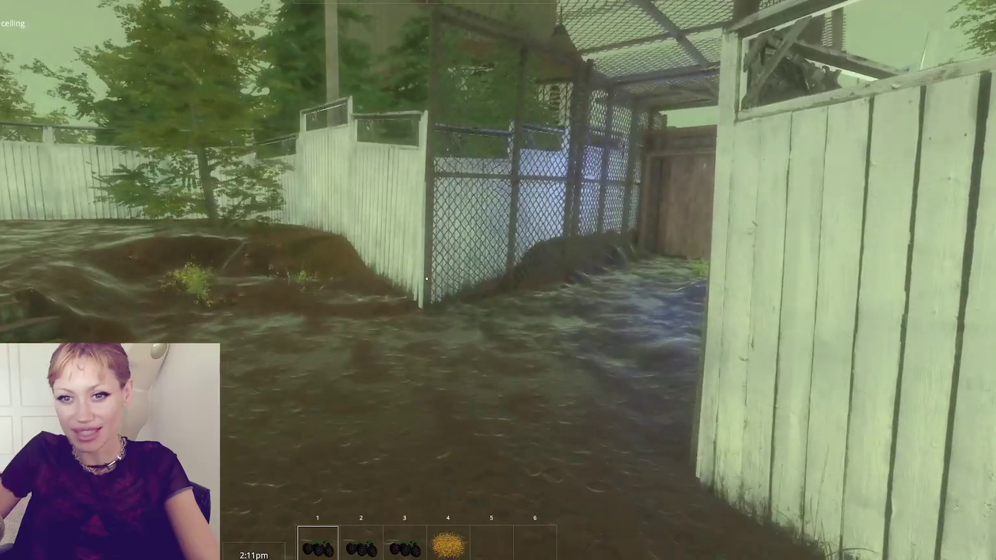
pyautogui.press('w')
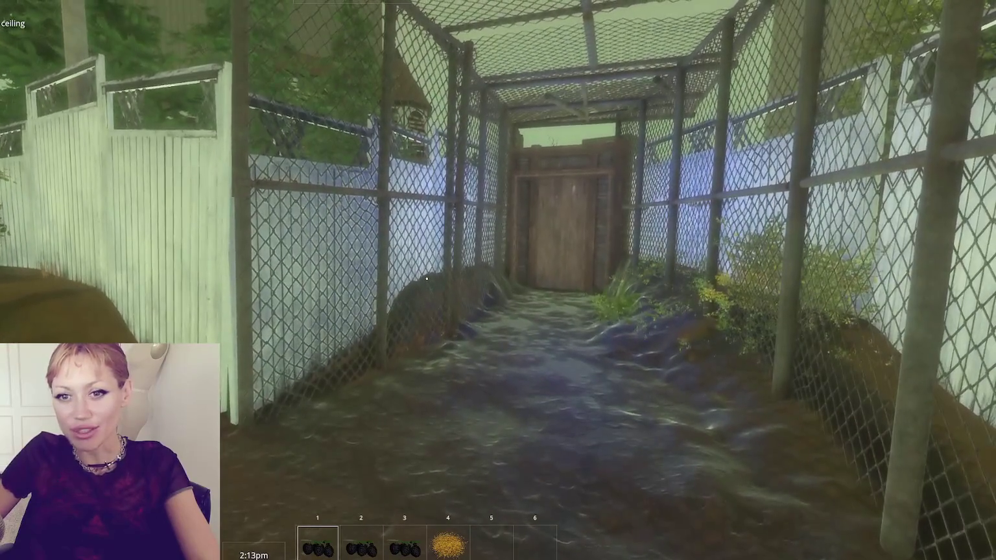
pyautogui.press('w')
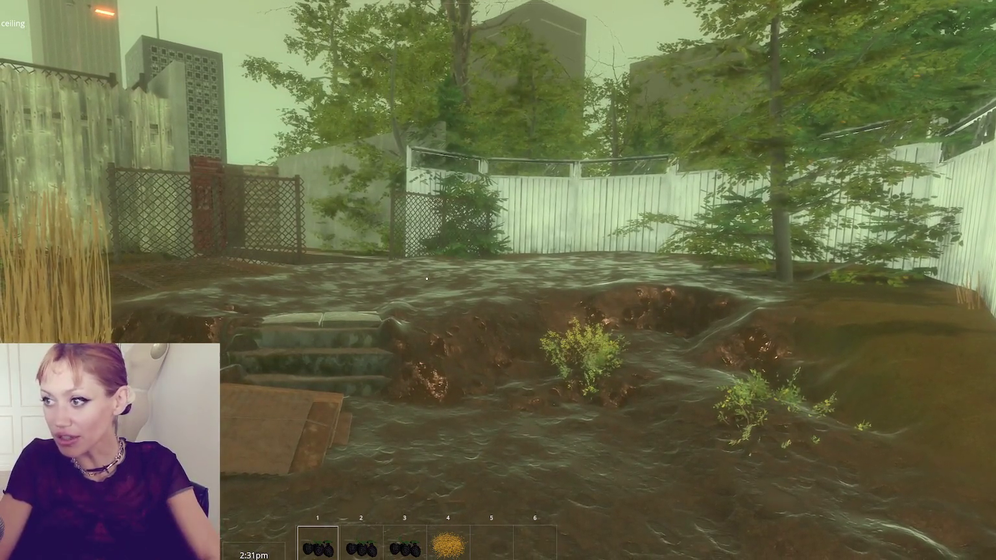
pyautogui.press('w')
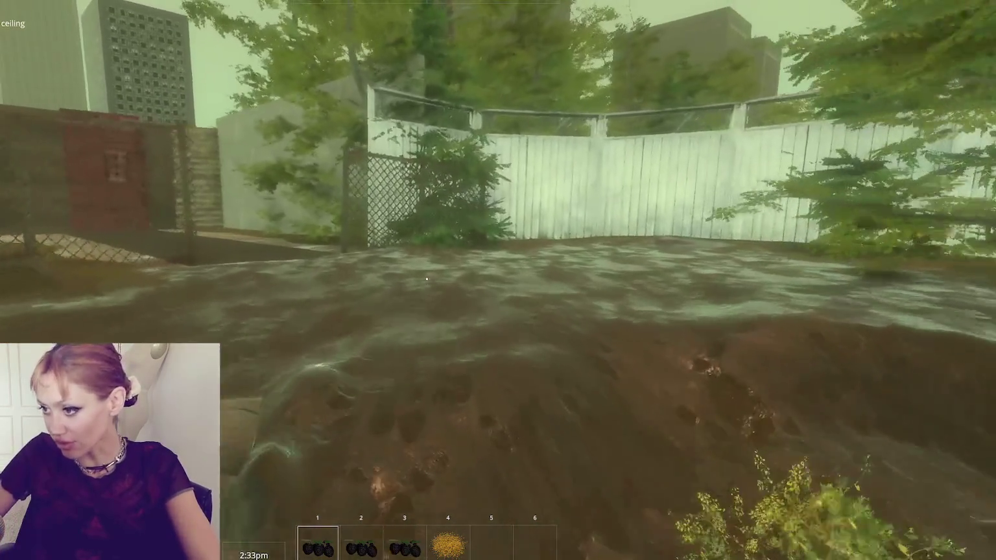
pyautogui.press('w')
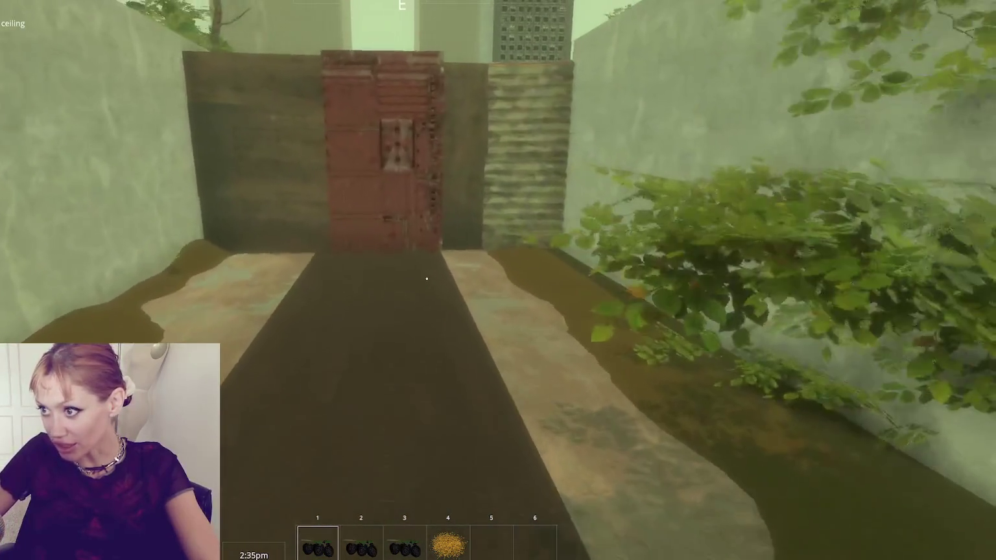